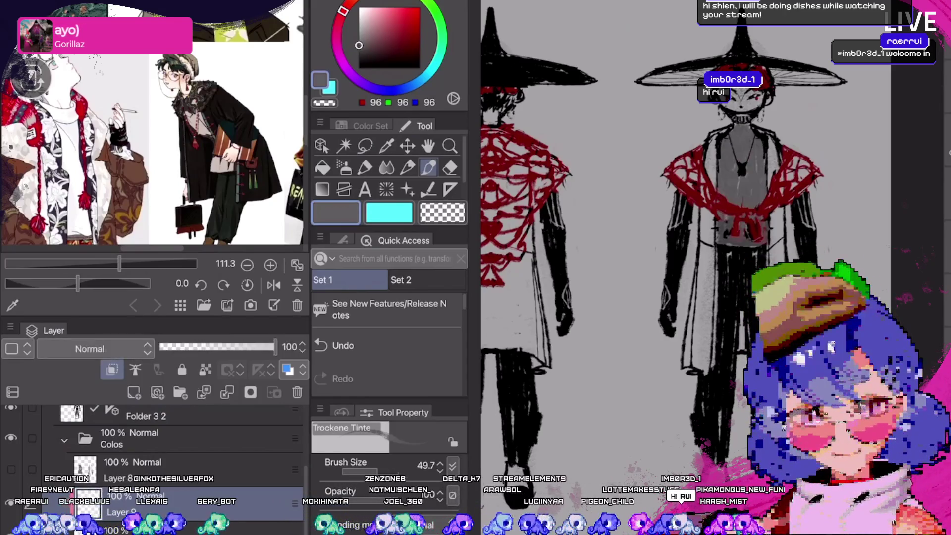
Bucket-fill the front figure's torso on Layer 9 with several trial greens, mid to dark muted.
click(441, 28)
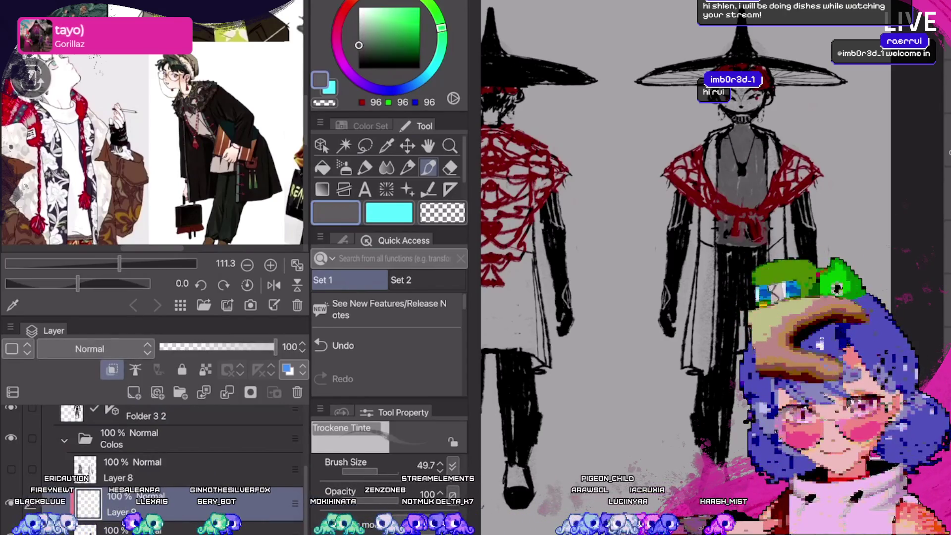
key(b)
click(382, 31)
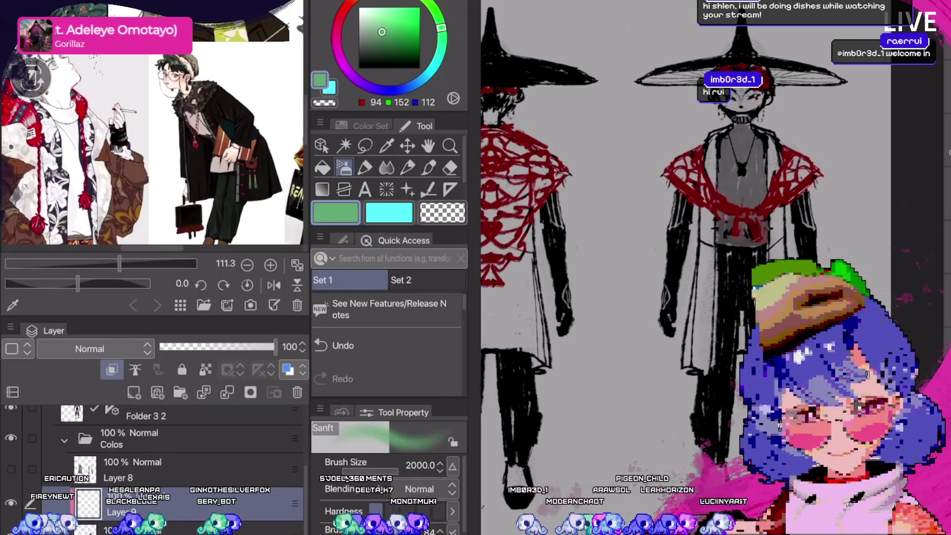
key(g)
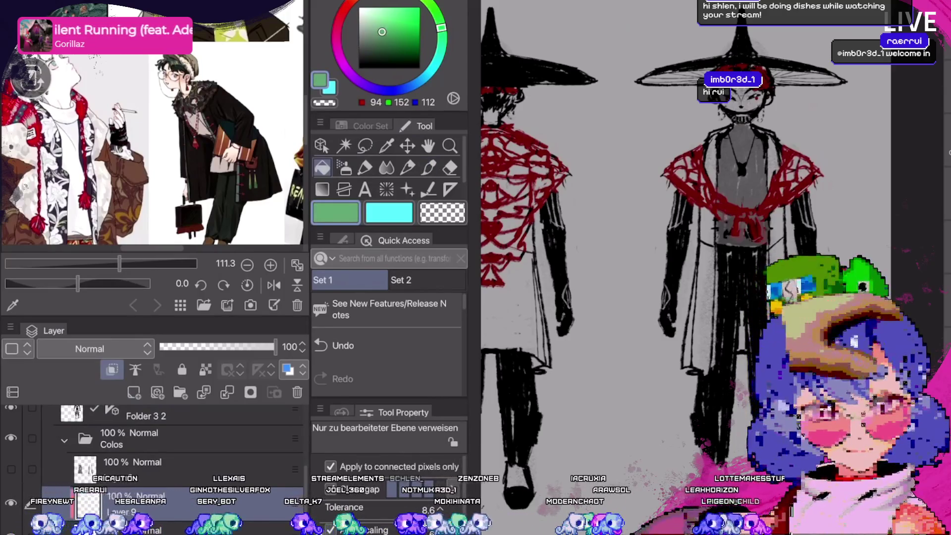
click(728, 144)
click(373, 48)
click(733, 149)
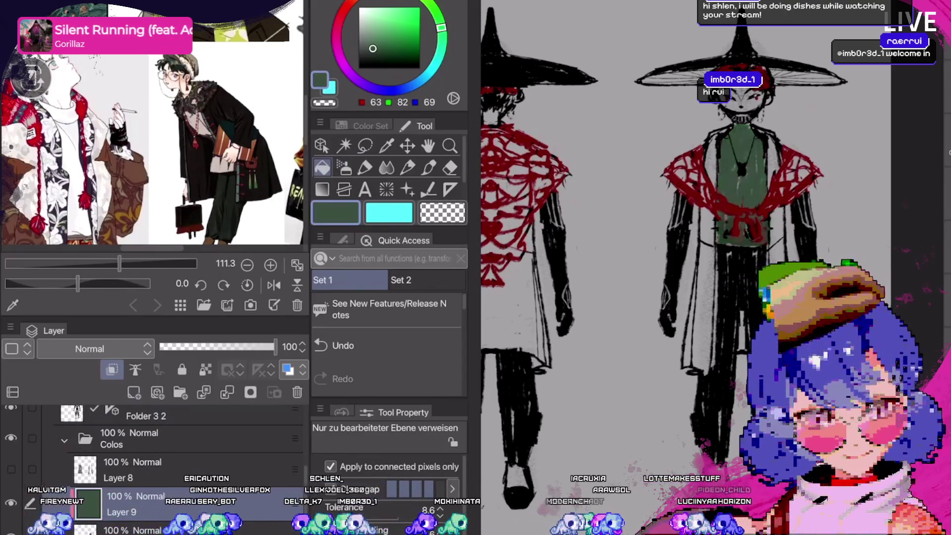
click(408, 47)
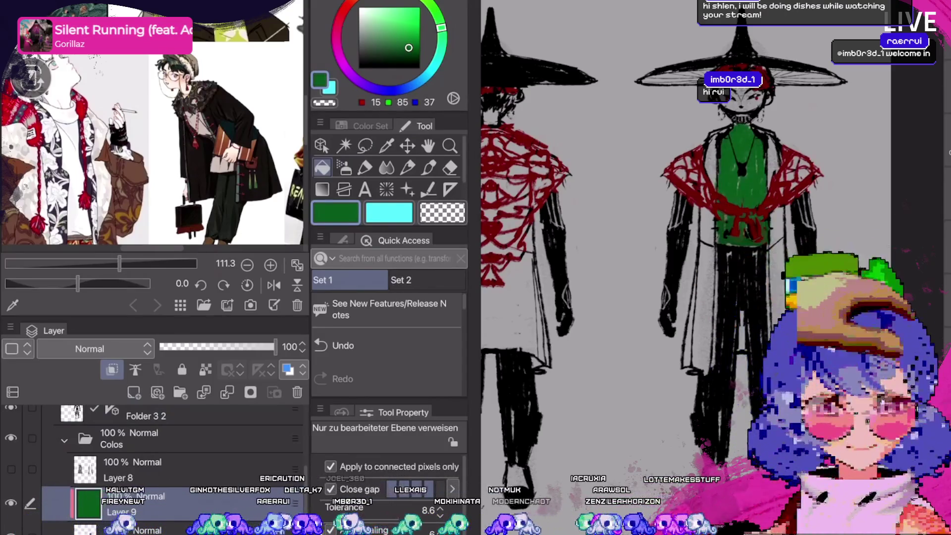
click(376, 49)
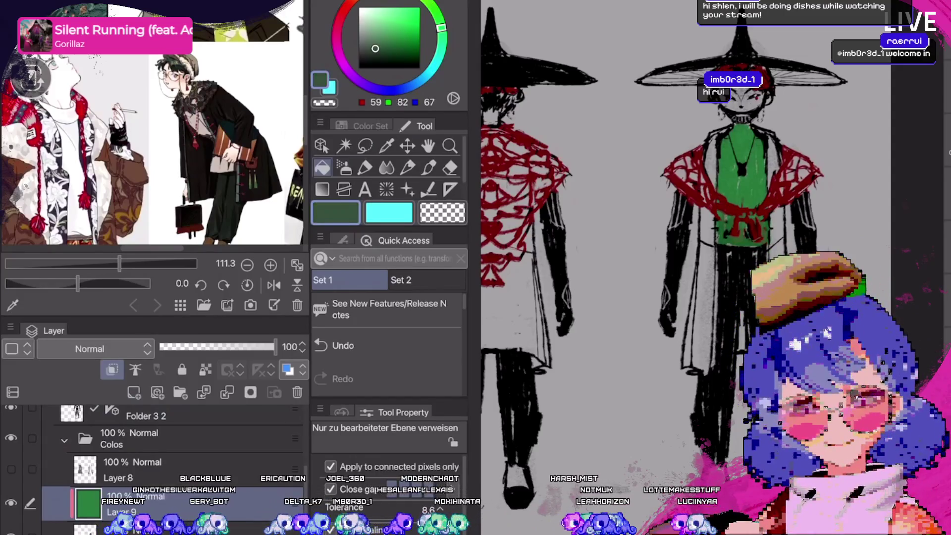
click(738, 164)
Refill the torso in brown skin tones, settling on a greyer, darker brown.
click(421, 3)
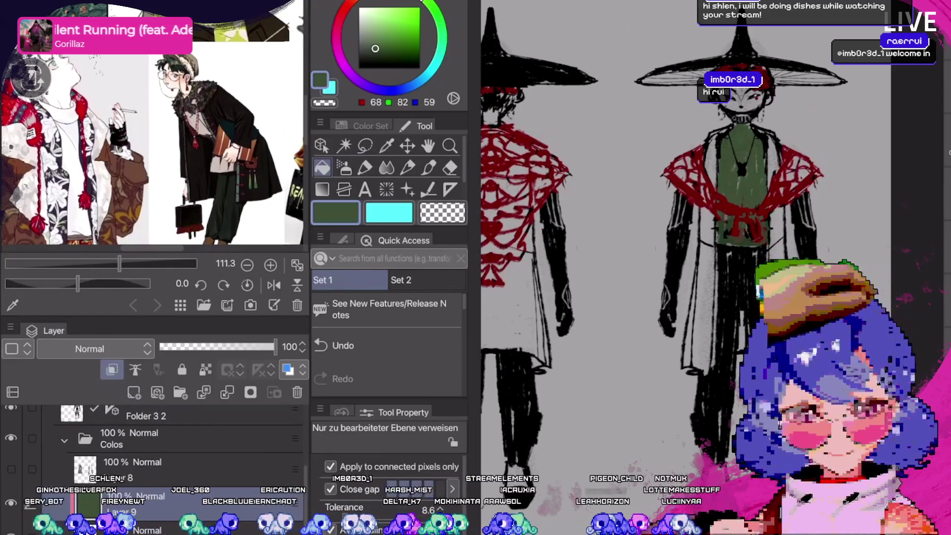
scroll(152, 124, right, 2)
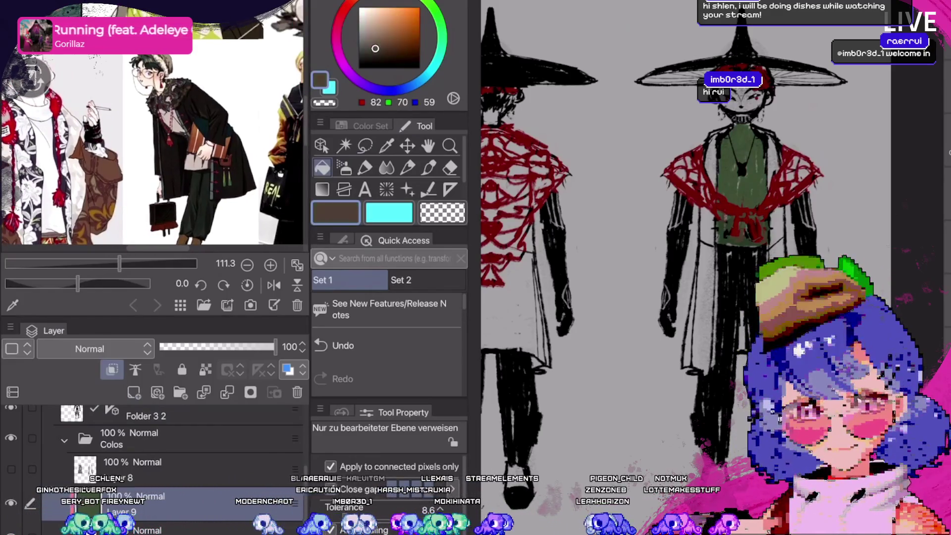
click(109, 178)
click(741, 164)
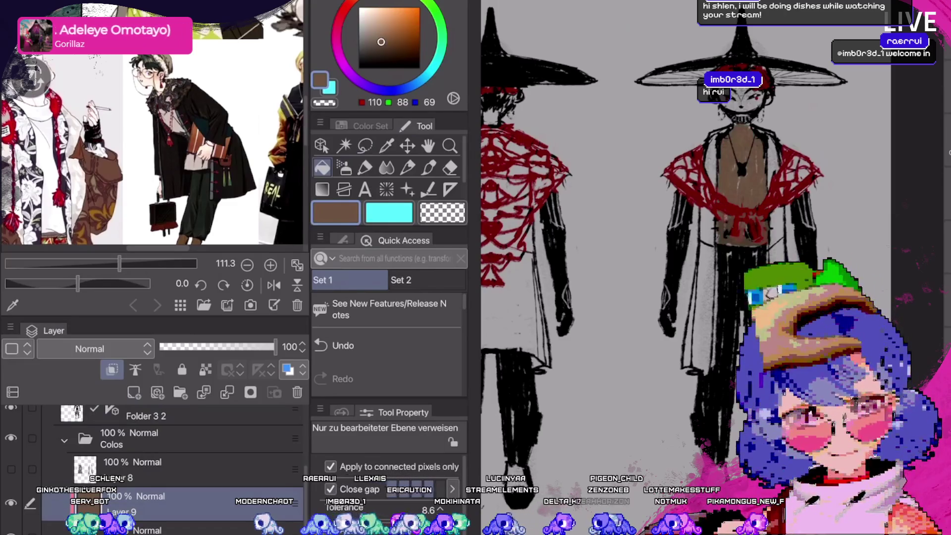
click(386, 48)
click(741, 163)
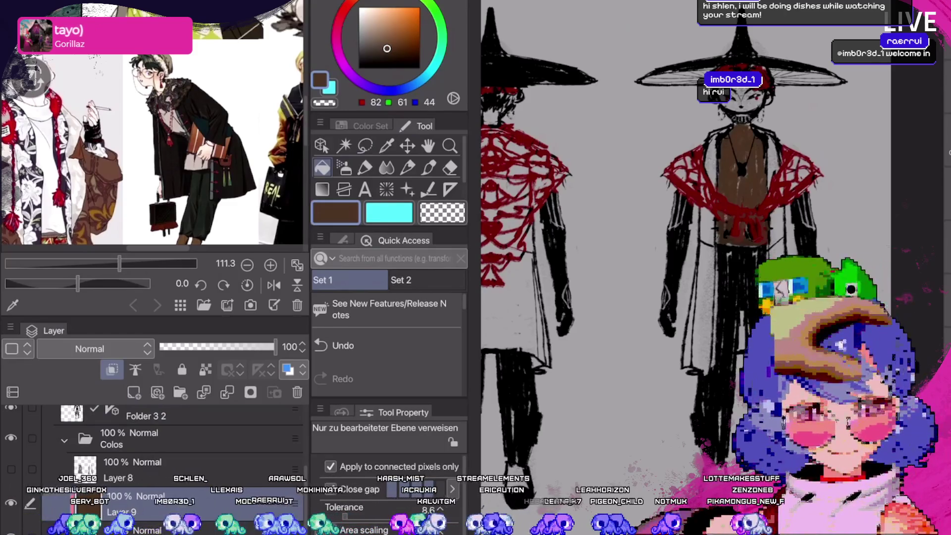
click(378, 46)
click(741, 163)
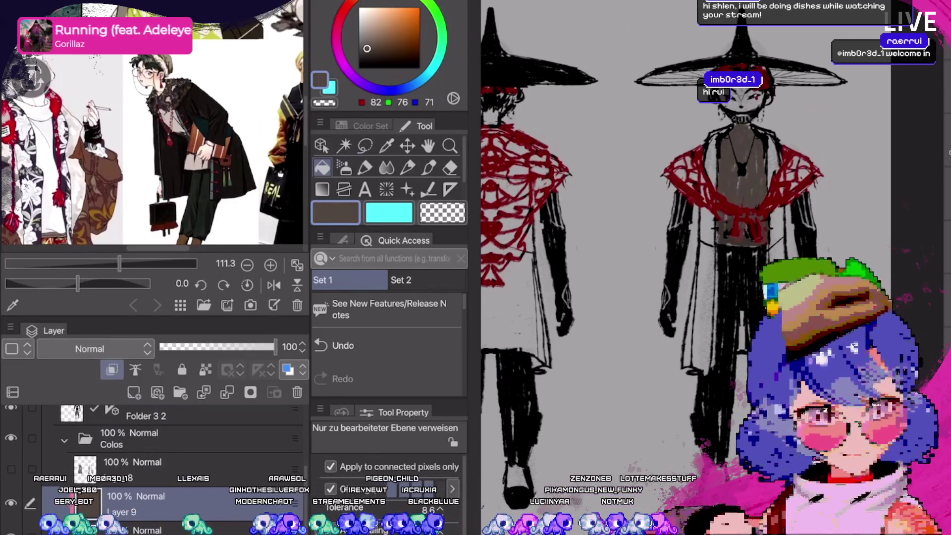
click(371, 50)
click(740, 164)
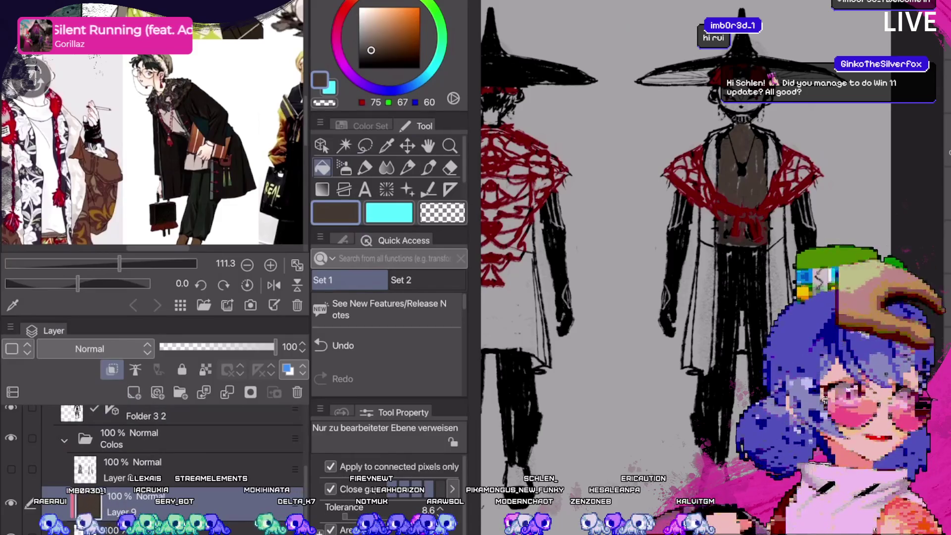
drag(669, 247, 640, 251)
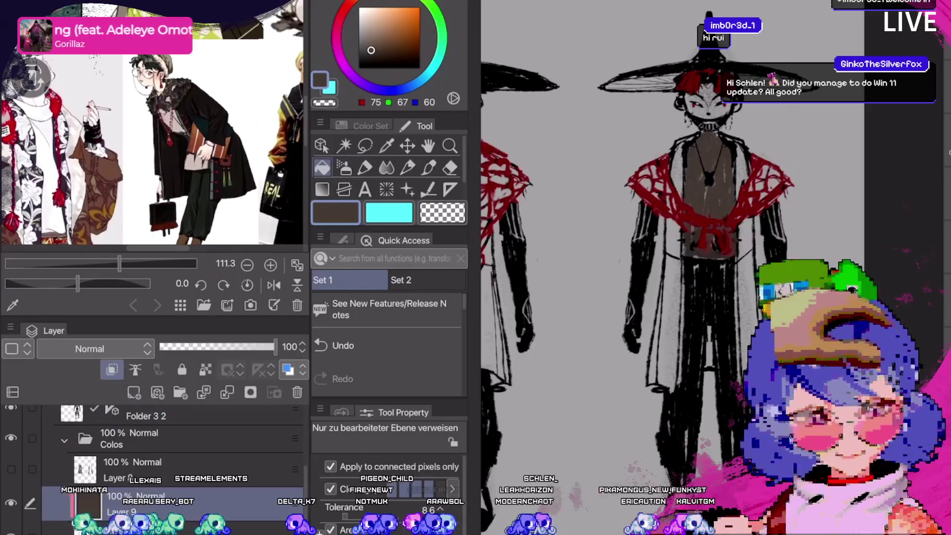
drag(274, 347, 239, 347)
key(ctrl+z)
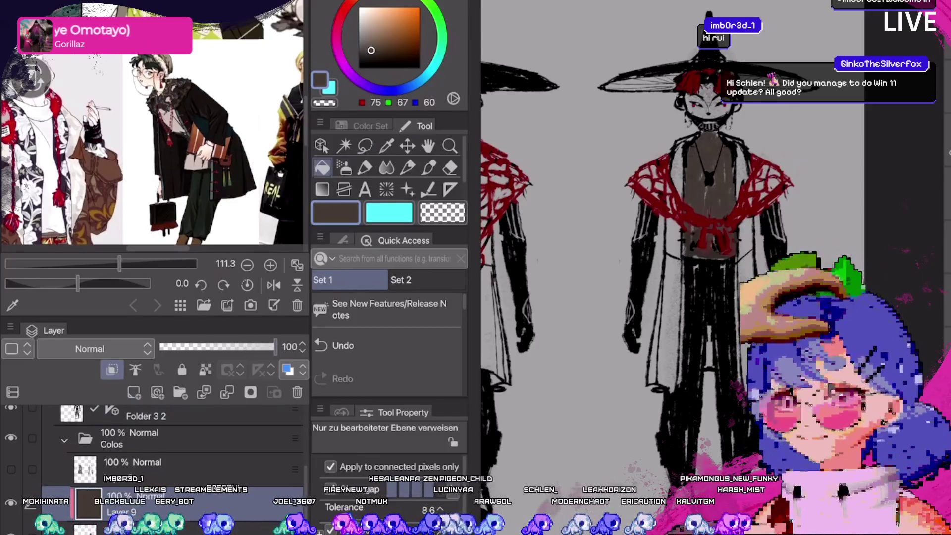
key(ctrl+z)
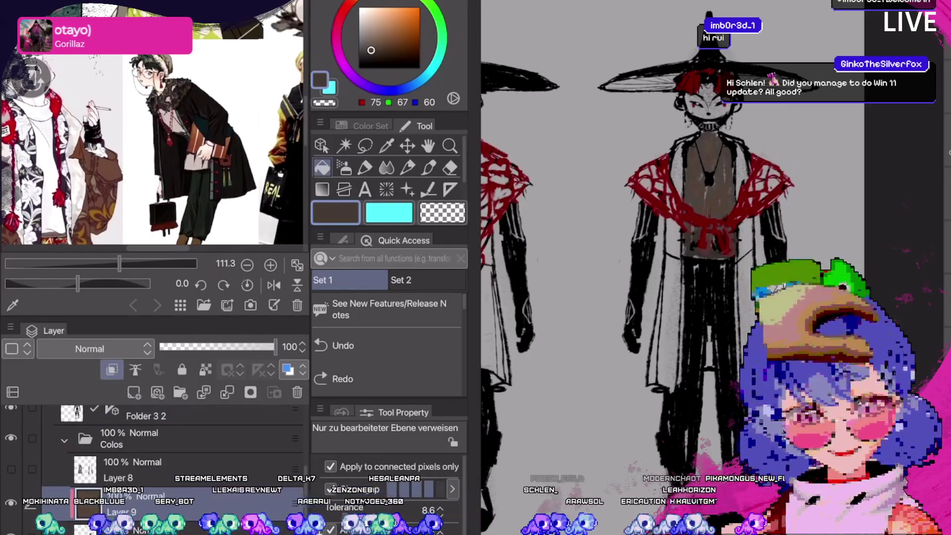
key(ctrl+y)
key(ctrl+z)
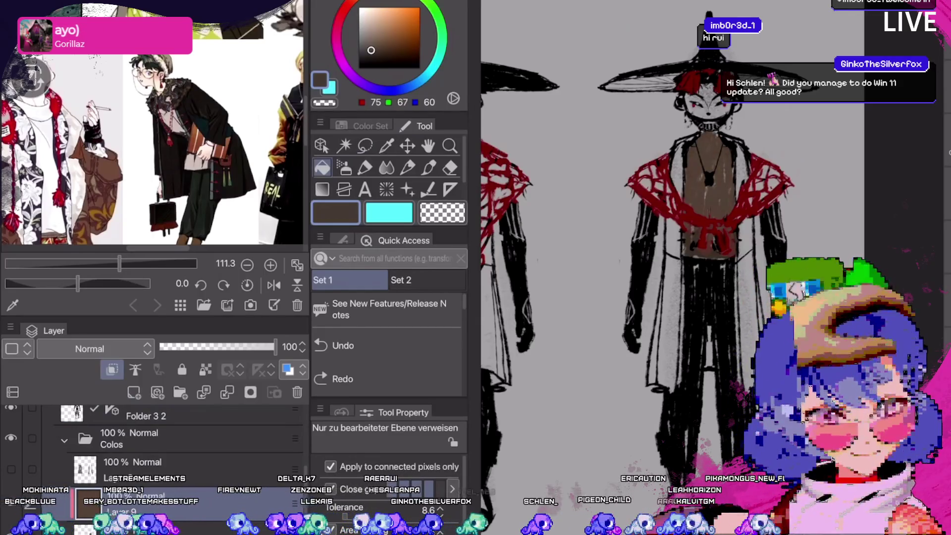
key(ctrl+y)
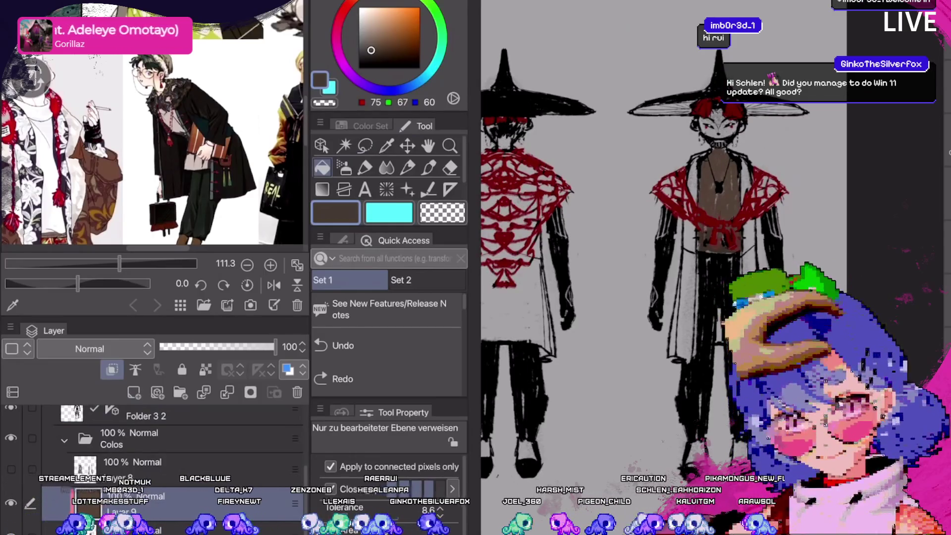
click(173, 468)
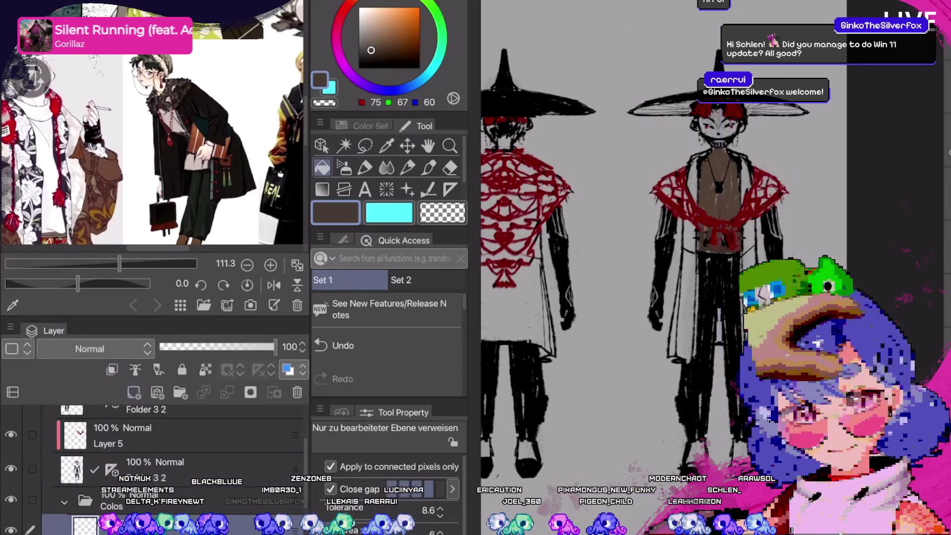
Select the layer in the Colos folder and load neutral grey on the dry ink brush.
click(173, 525)
alt+click(703, 146)
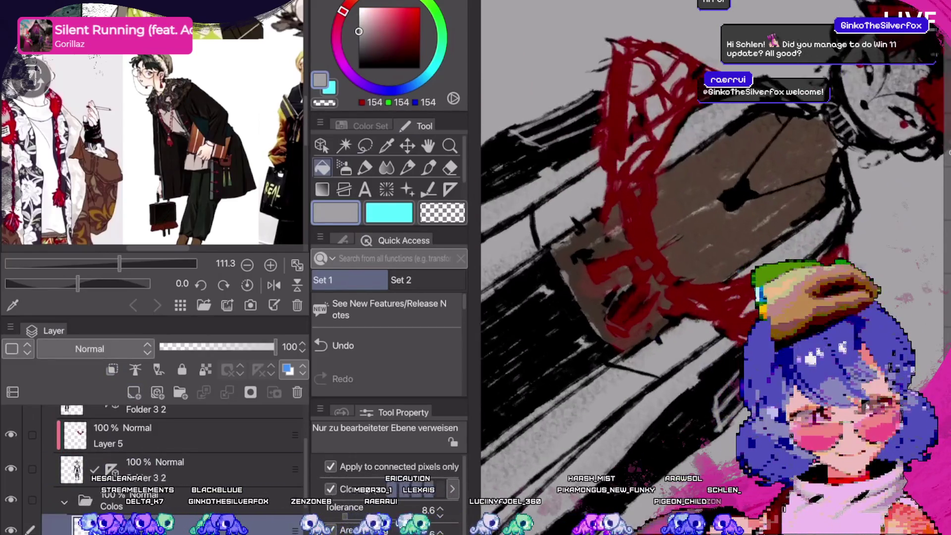
key(b)
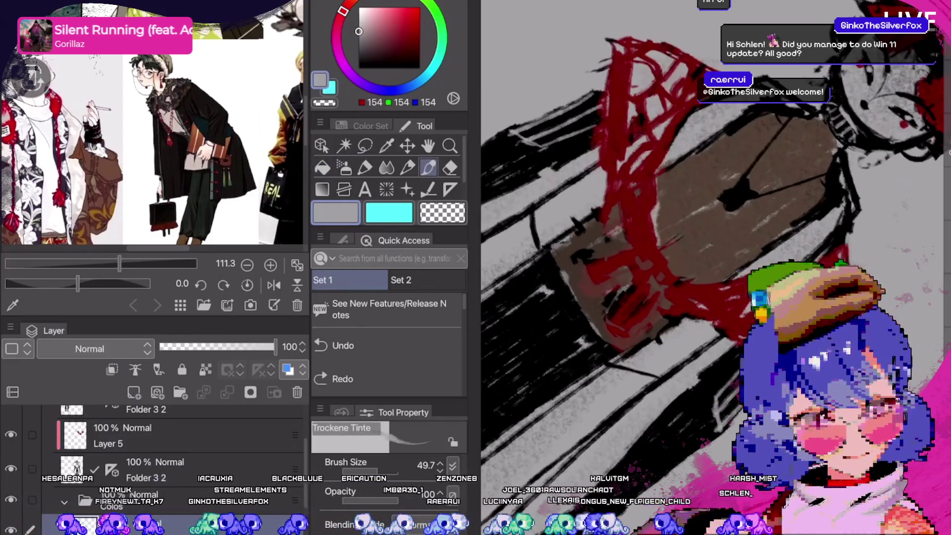
Paint grey strokes over the red marks on the front figure's chest and waist.
mouse_move(629, 203)
mouse_down()
mouse_move(602, 283)
mouse_move(580, 287)
mouse_move(607, 304)
mouse_up()
drag(619, 304, 594, 327)
mouse_move(639, 260)
mouse_down()
mouse_move(659, 289)
mouse_move(627, 329)
mouse_up()
drag(669, 292, 629, 340)
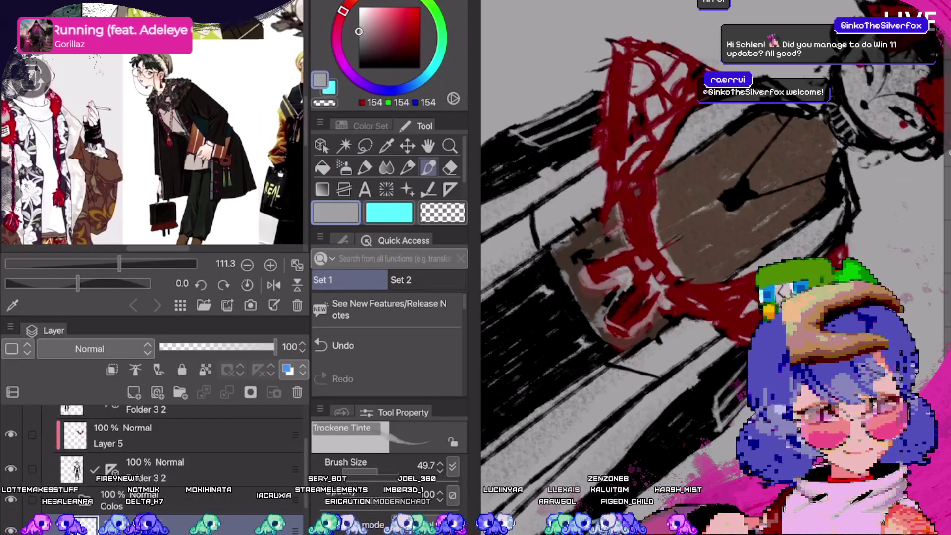
drag(704, 270, 684, 300)
key(ctrl+0)
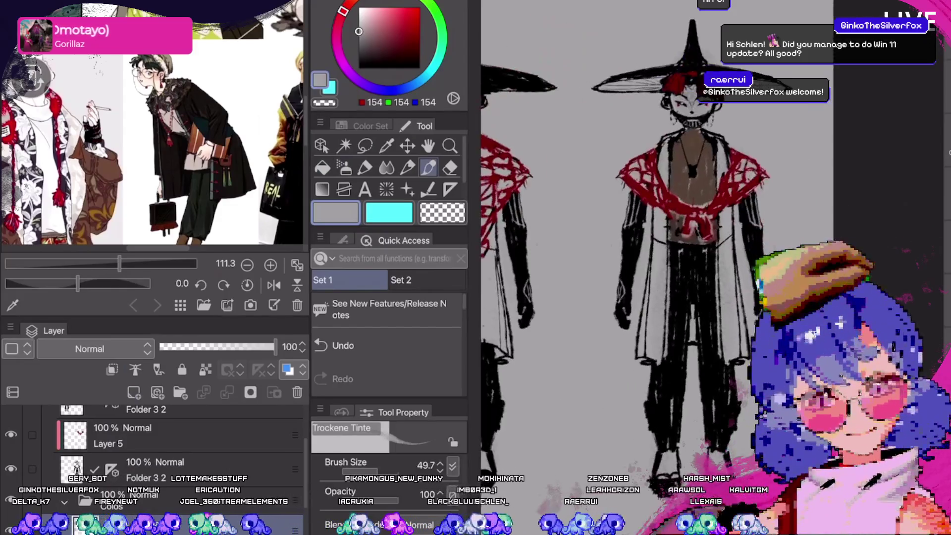
Sample the torso brown onto a new layer and paint it along the hat's left edge.
alt+click(716, 171)
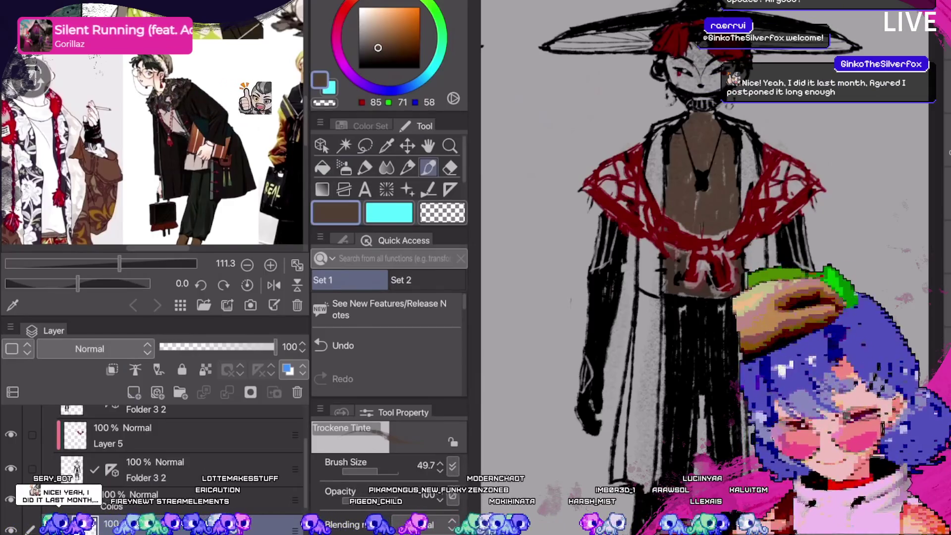
alt+click(729, 163)
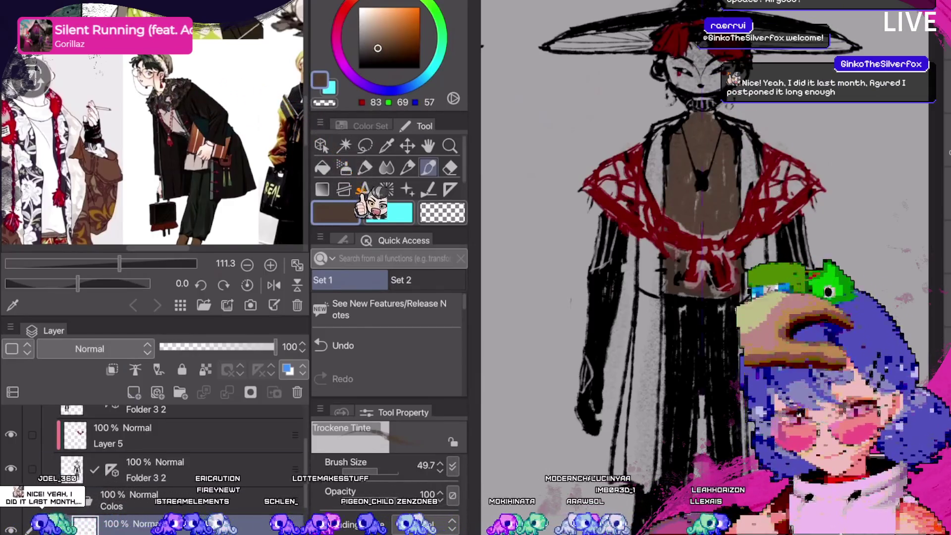
click(133, 392)
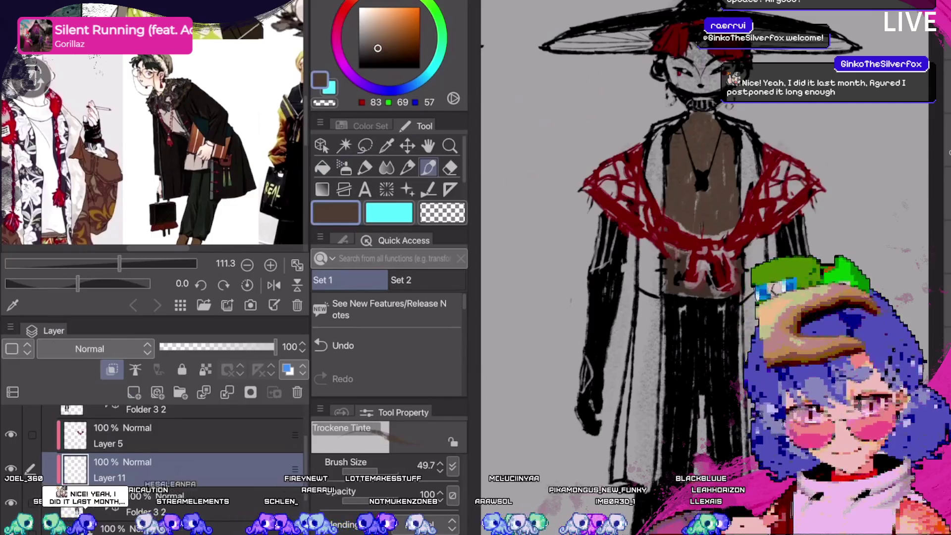
key(minus)
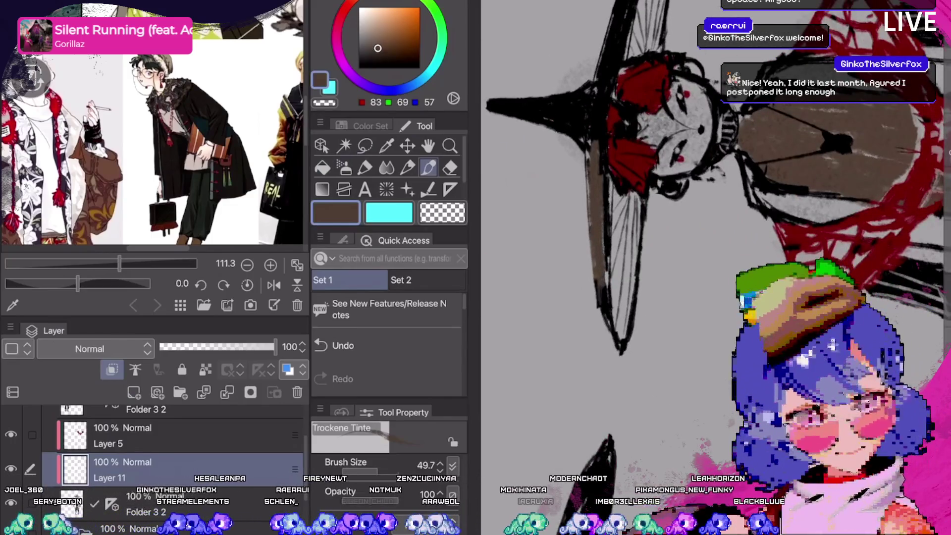
drag(600, 151, 605, 312)
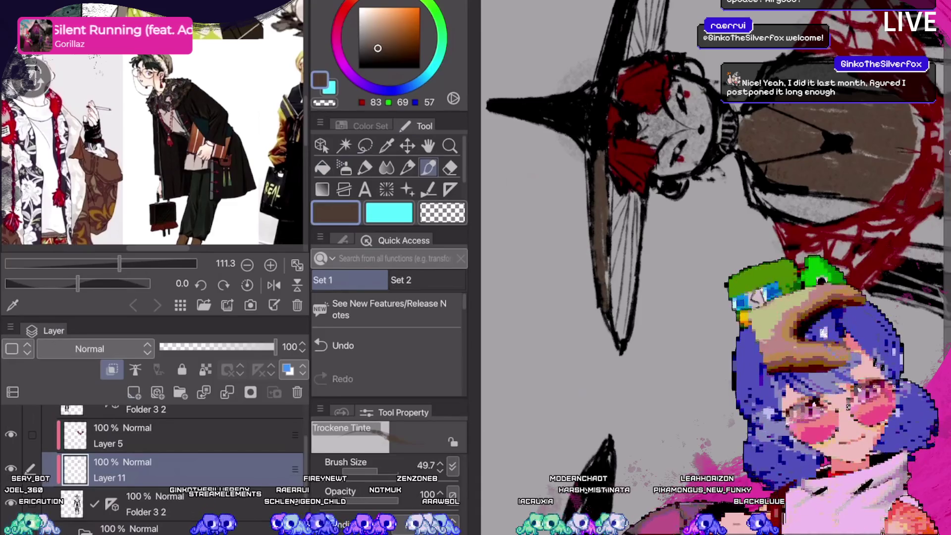
Rotate and zoom the canvas view to frame the hat with the figure more upright.
key(minus)
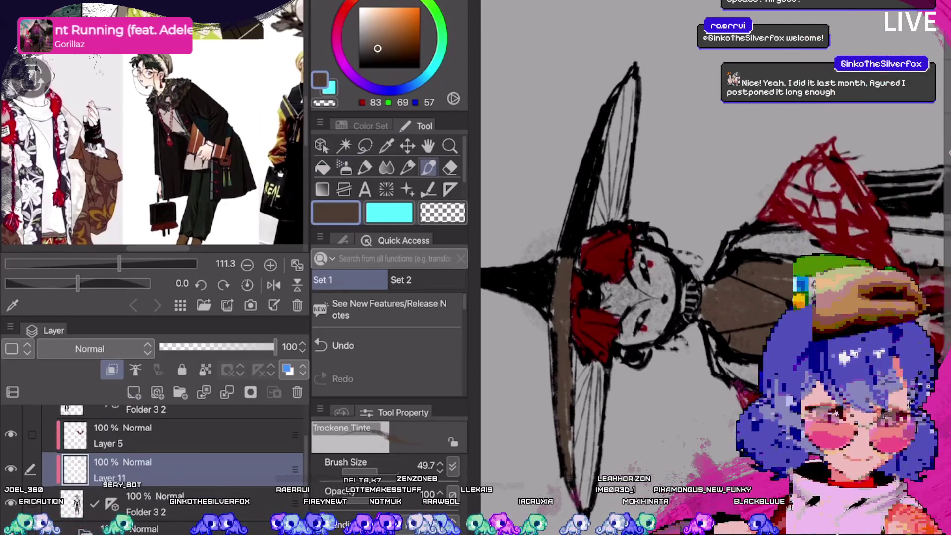
key(minus)
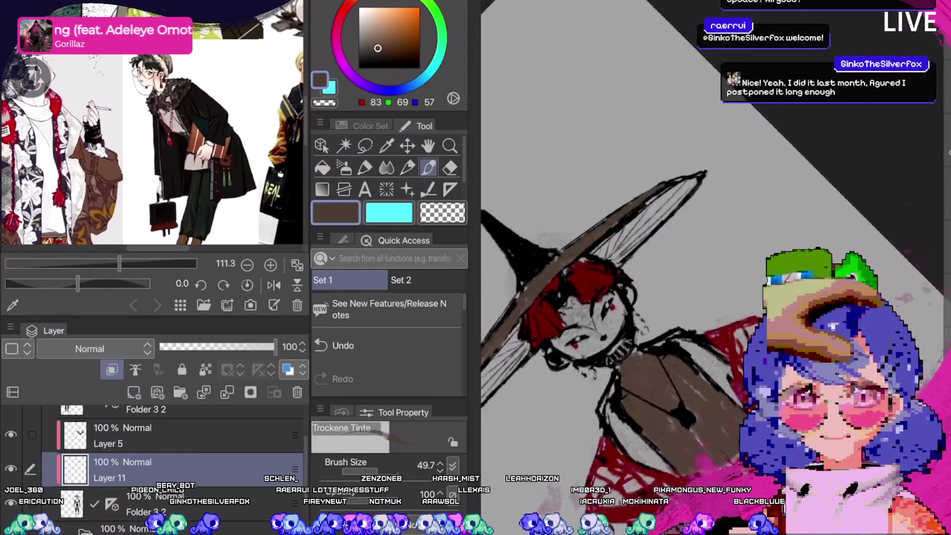
key(asciicircum)
key(asciicircum)
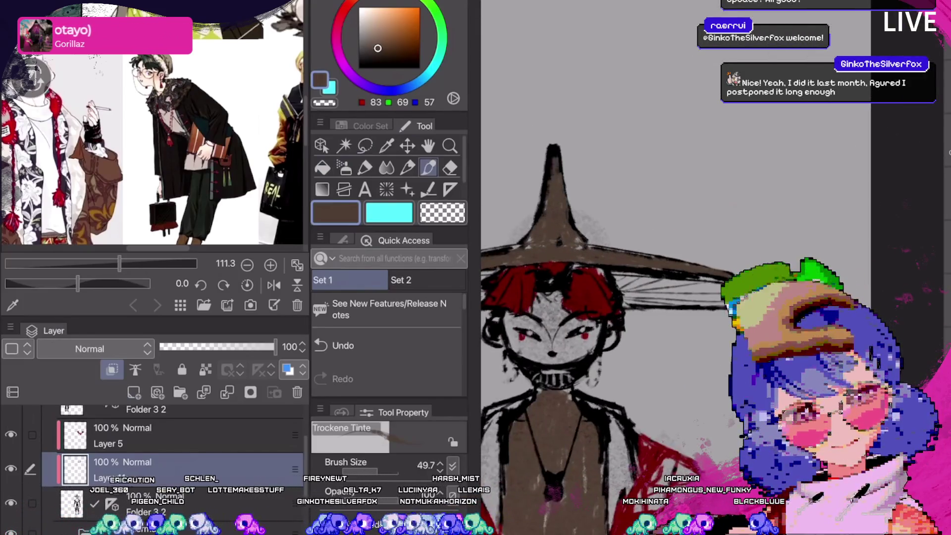
key(ctrl+minus)
key(minus)
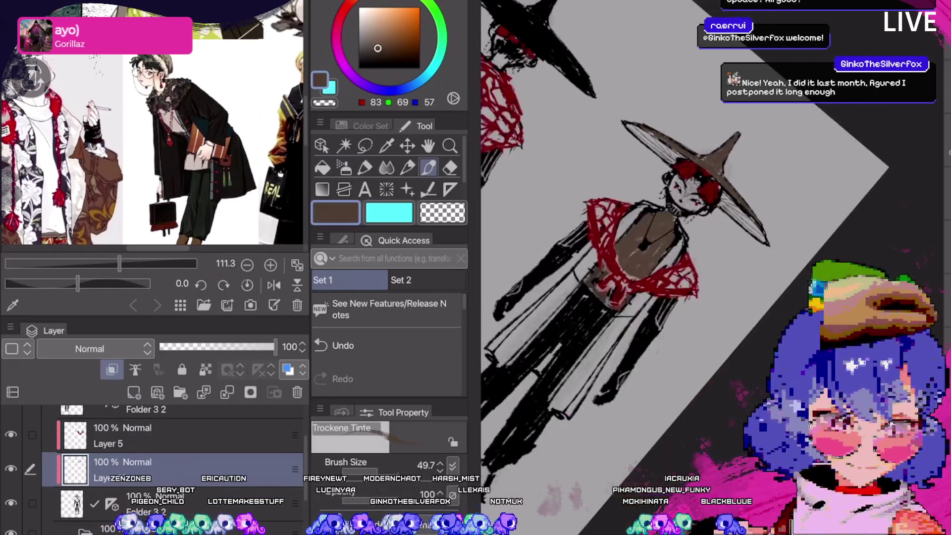
key(ctrl+minus)
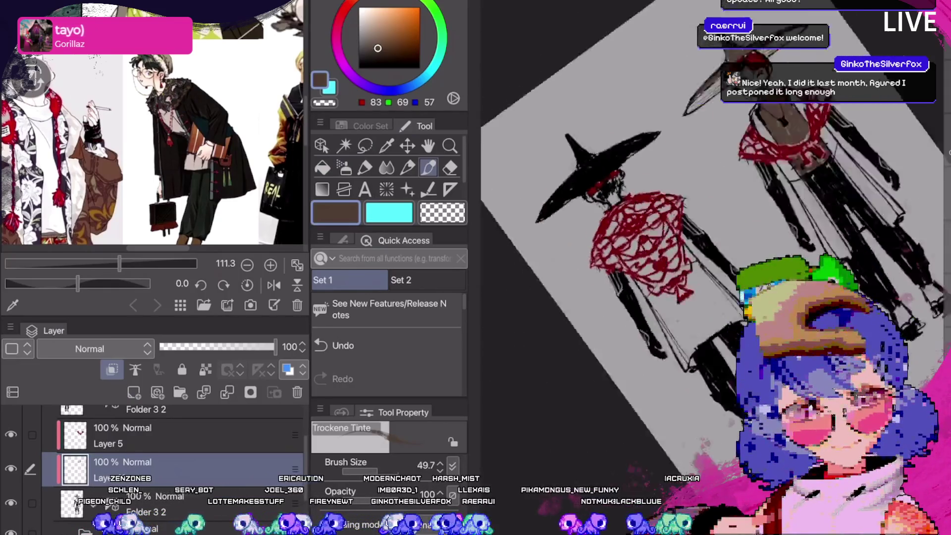
key(ctrl+plus)
key(ctrl+plus)
key(ctrl+plus)
key(^)
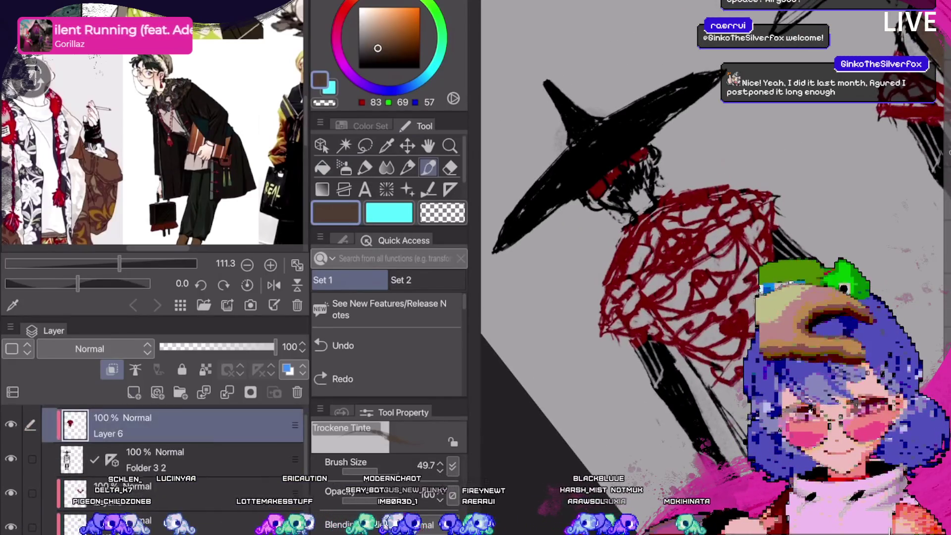
On a new Layer 12, hatch brown over the black hat brim.
key(ctrl+shift+n)
mouse_move(642, 132)
mouse_down()
mouse_move(577, 176)
mouse_move(574, 154)
mouse_up()
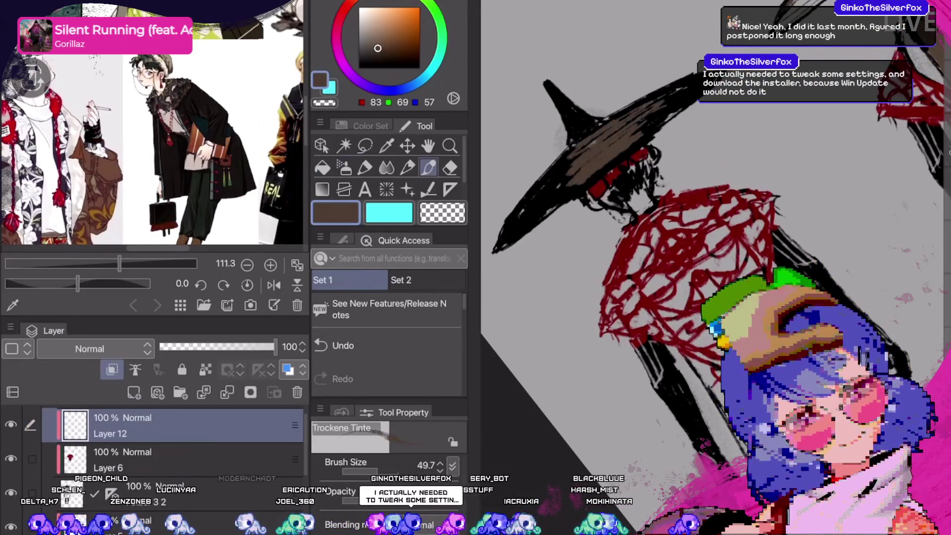
mouse_move(634, 106)
mouse_down()
mouse_move(558, 237)
mouse_move(551, 314)
mouse_up()
mouse_move(560, 237)
mouse_down()
mouse_move(529, 314)
mouse_move(528, 353)
mouse_up()
drag(558, 283, 546, 342)
drag(613, 169, 586, 191)
Add brown marks over the hat crown.
mouse_move(632, 52)
mouse_down()
mouse_move(620, 67)
mouse_move(647, 89)
mouse_move(611, 137)
mouse_up()
key(ctrl+@)
drag(625, 119, 620, 155)
drag(624, 102, 616, 148)
drag(614, 93, 614, 125)
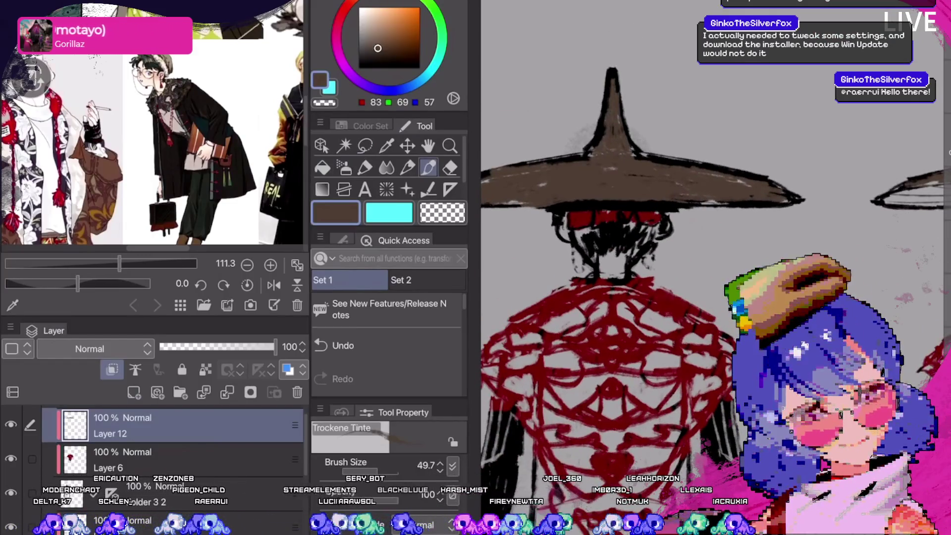
scroll(704, 268, down, 5)
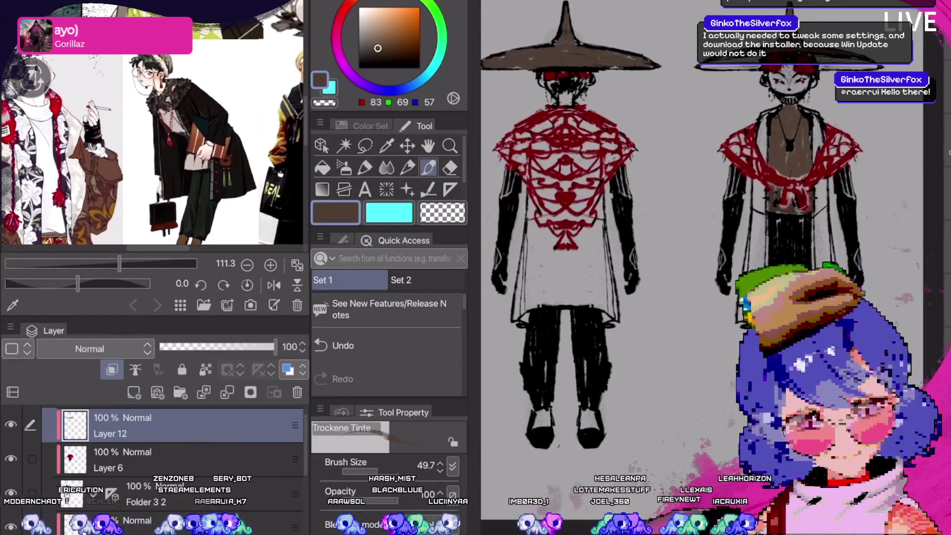
Toggle the brown hat layer on and off to compare, leave it hidden, and select Layer 10.
click(11, 425)
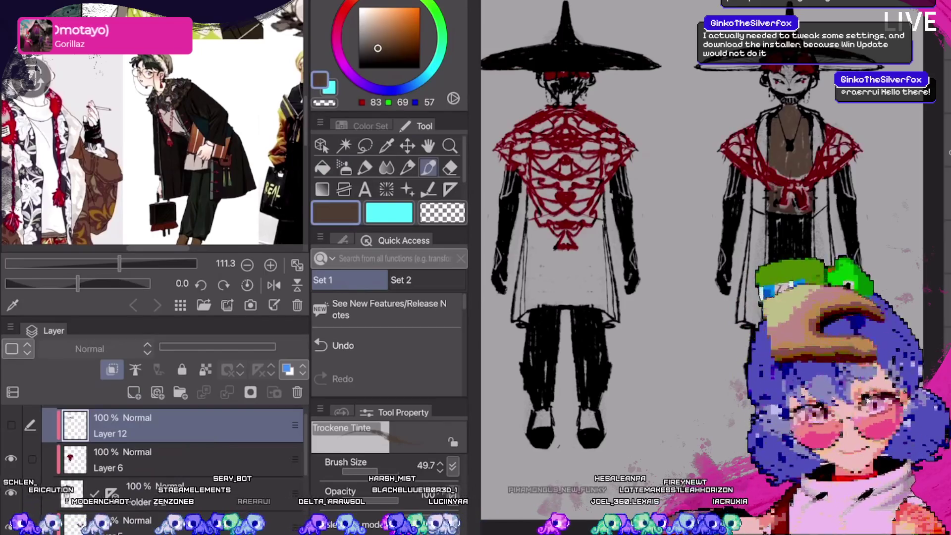
click(11, 425)
click(11, 424)
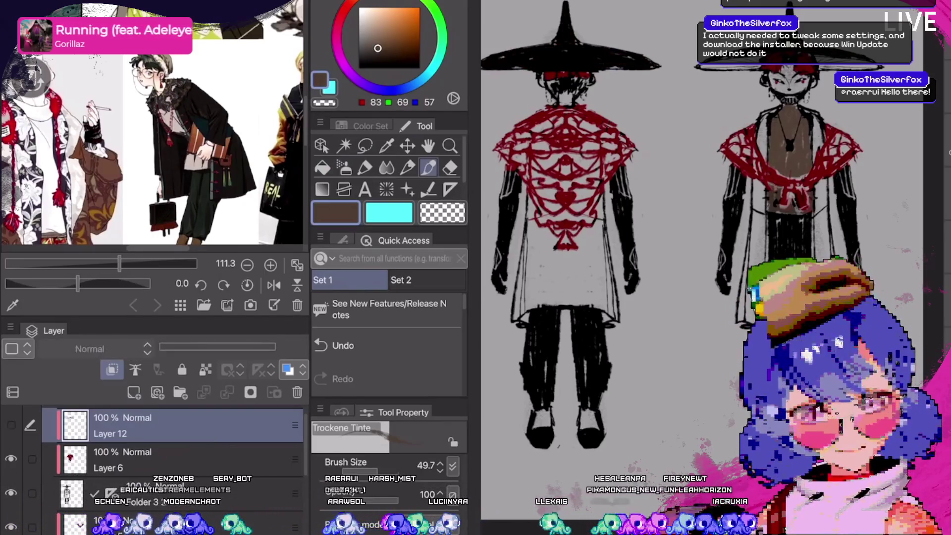
click(11, 424)
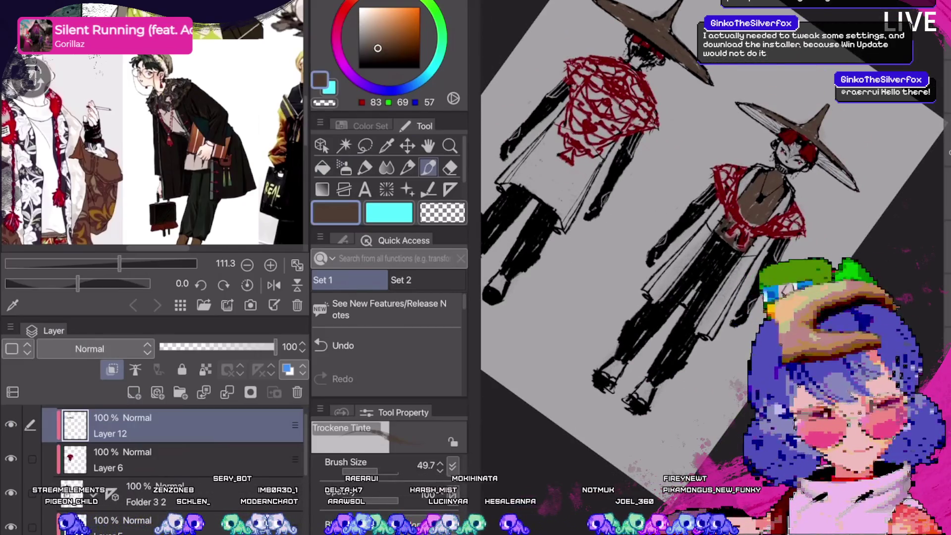
click(10, 425)
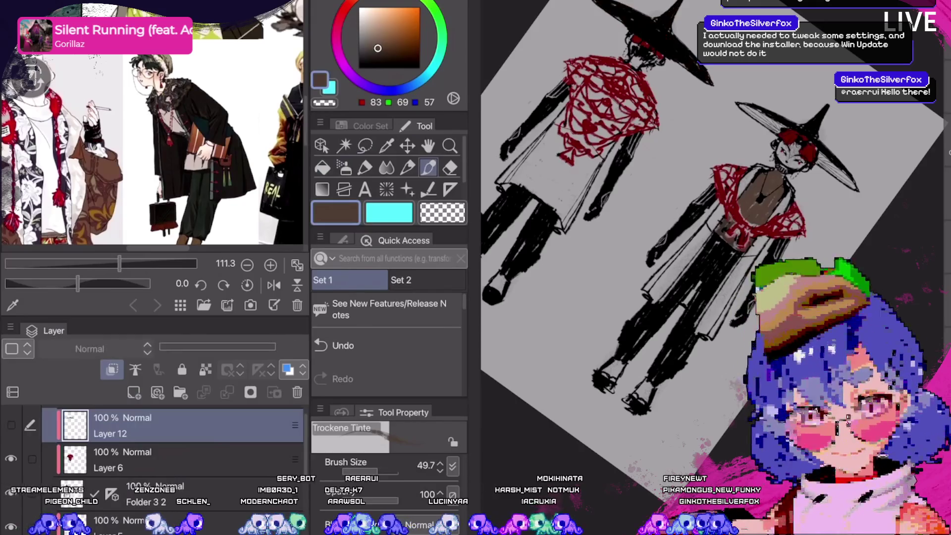
scroll(816, 252, up, 3)
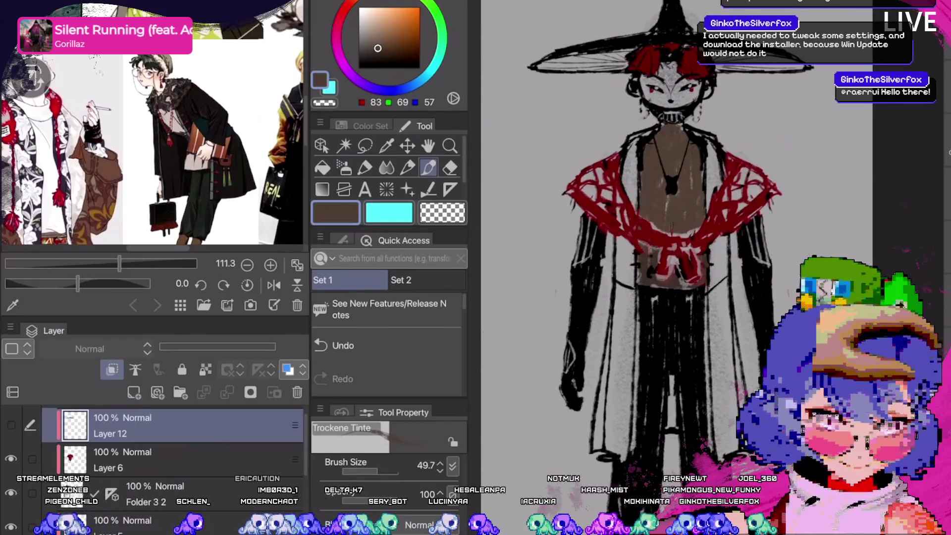
scroll(639, 248, down, 2)
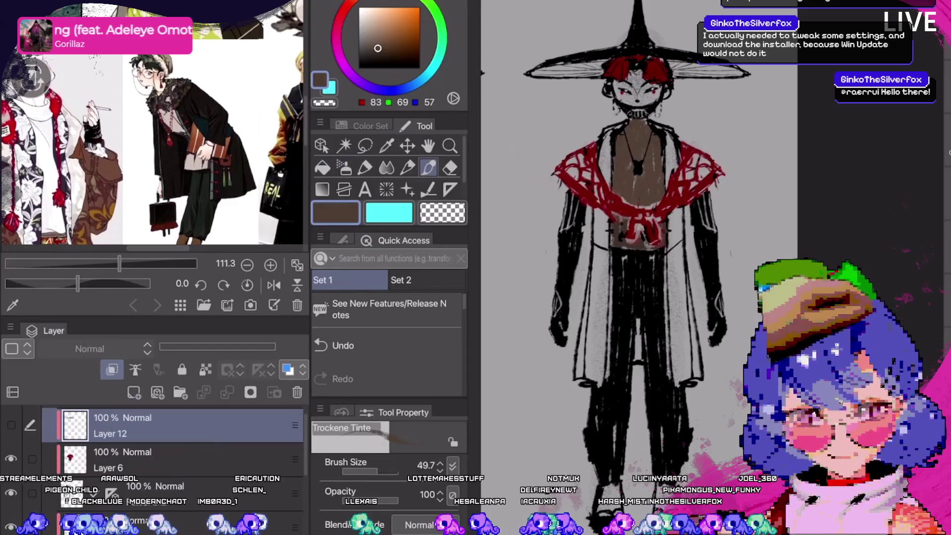
click(149, 498)
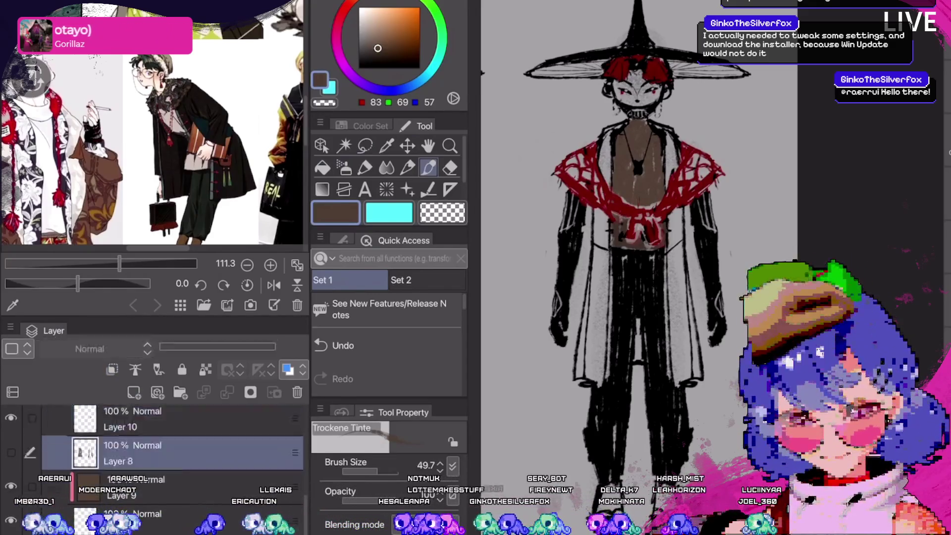
click(149, 453)
click(11, 452)
click(11, 452)
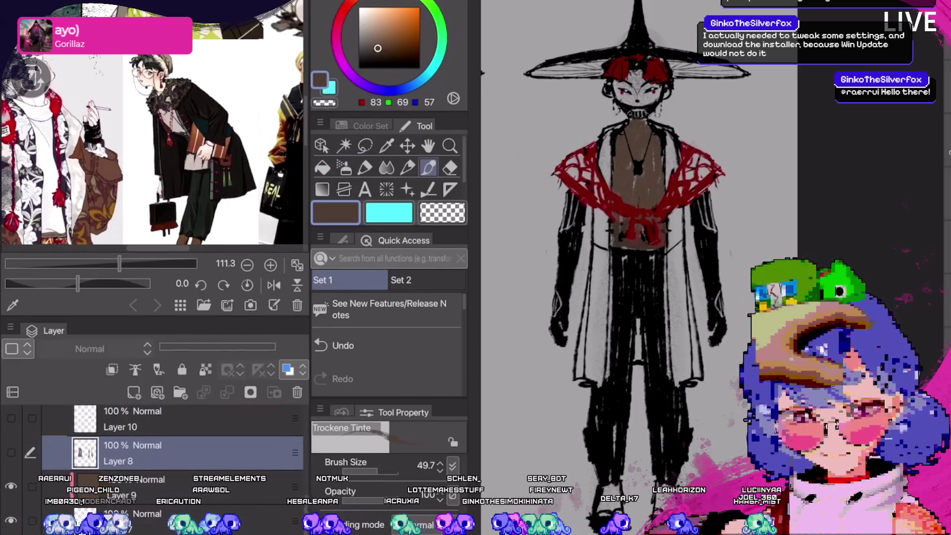
scroll(148, 446, down, 1)
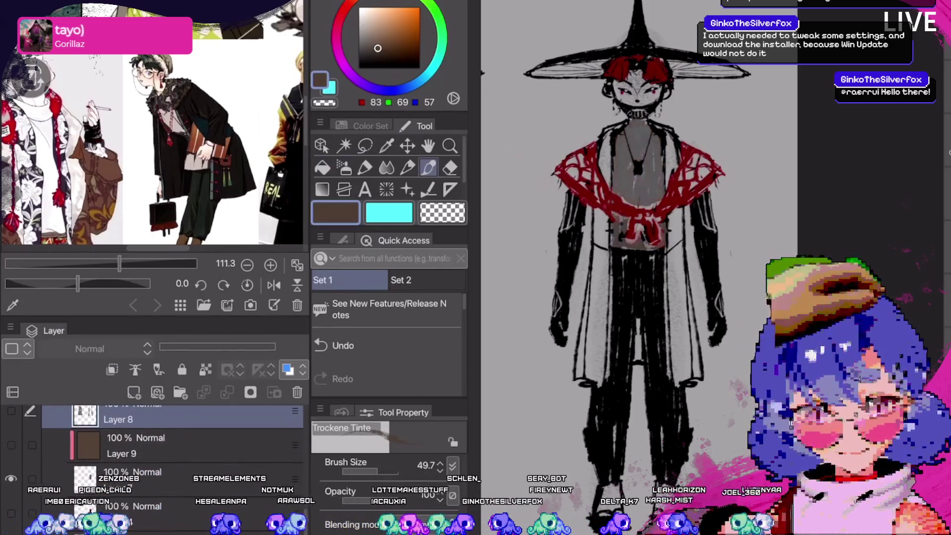
click(149, 445)
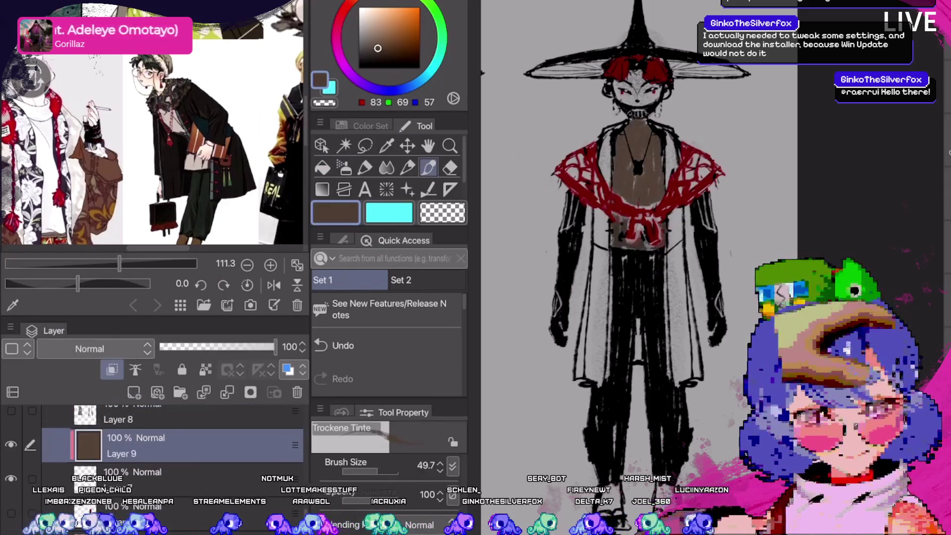
mouse_move(275, 347)
mouse_down()
mouse_move(199, 347)
mouse_move(208, 347)
mouse_up()
key(ctrl+0)
key(ctrl+z)
key(ctrl+y)
key(ctrl+z)
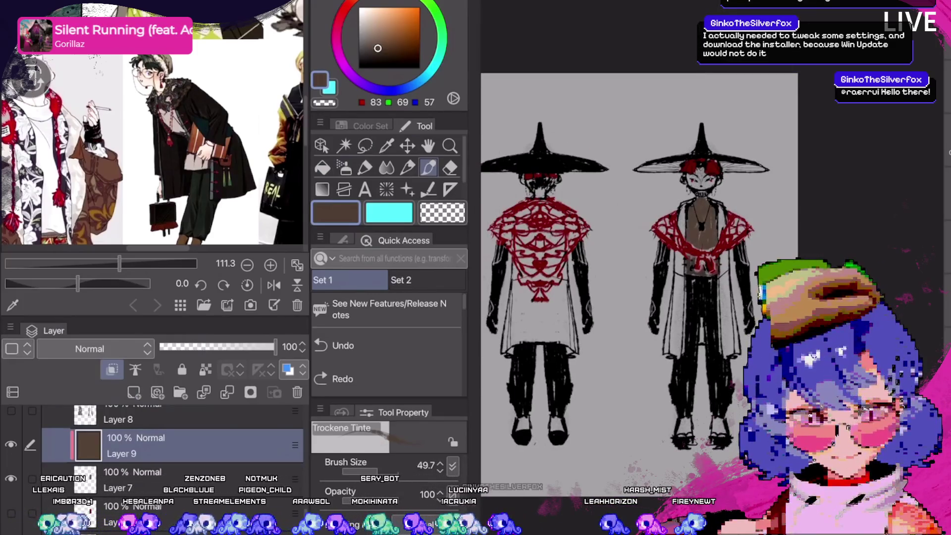
key(ctrl+y)
key(ctrl+z)
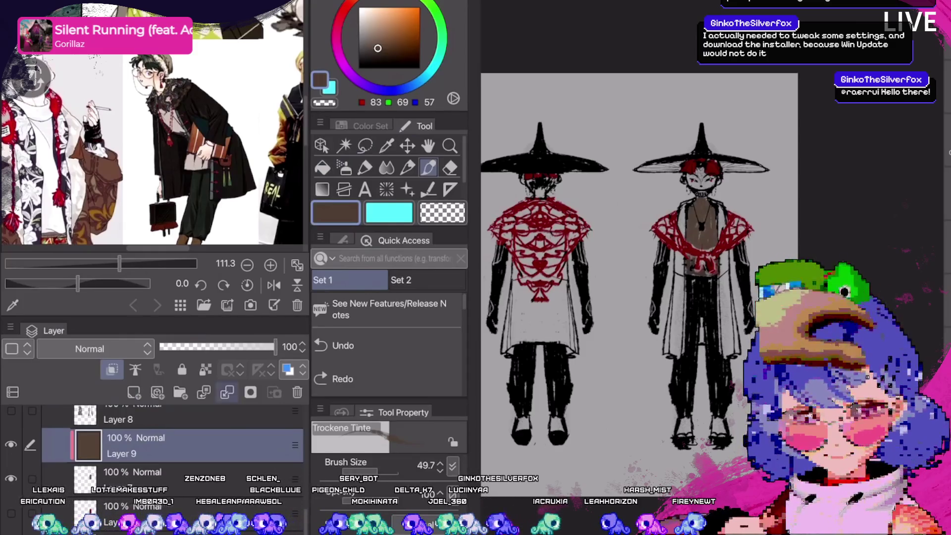
key(Delete)
key(Delete)
key(Delete)
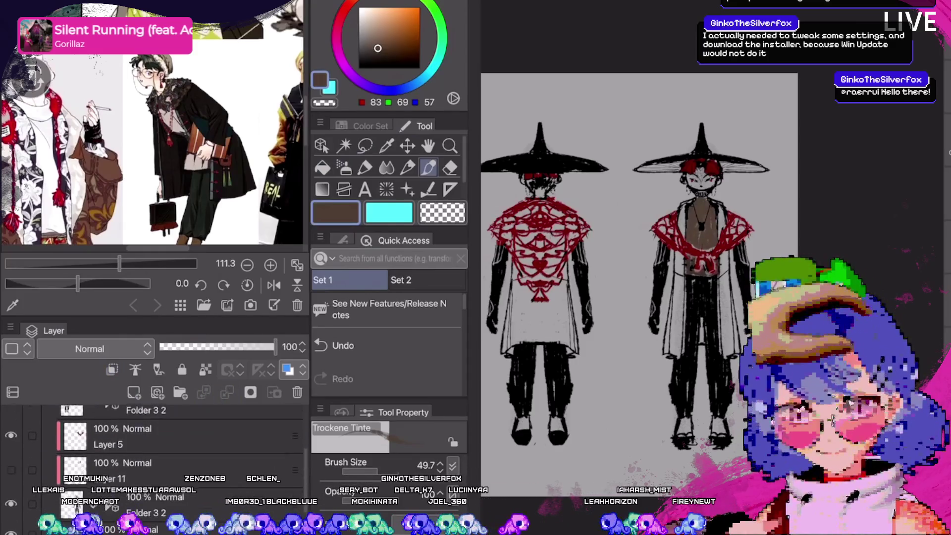
key(ctrl+z)
key(ctrl+z)
key(ctrl+z)
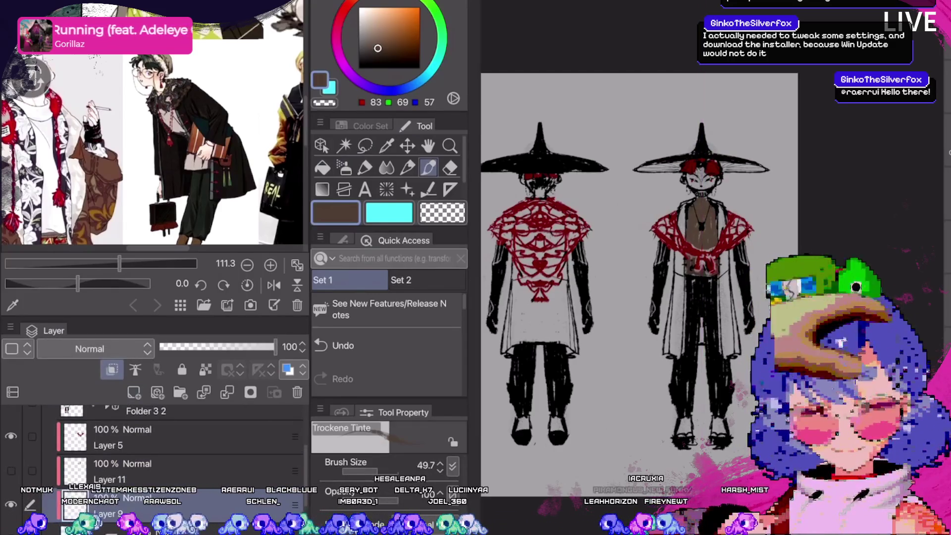
scroll(723, 423, up, 3)
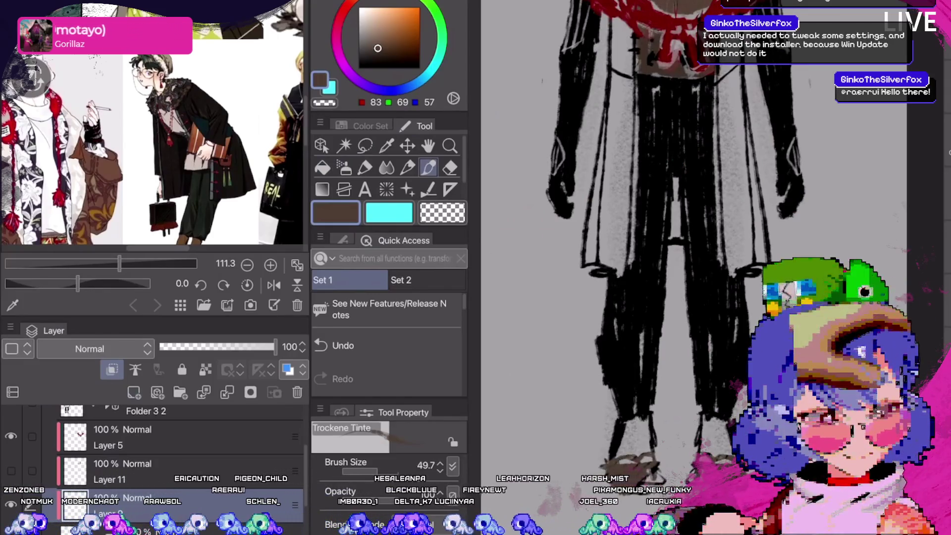
scroll(694, 267, down, 3)
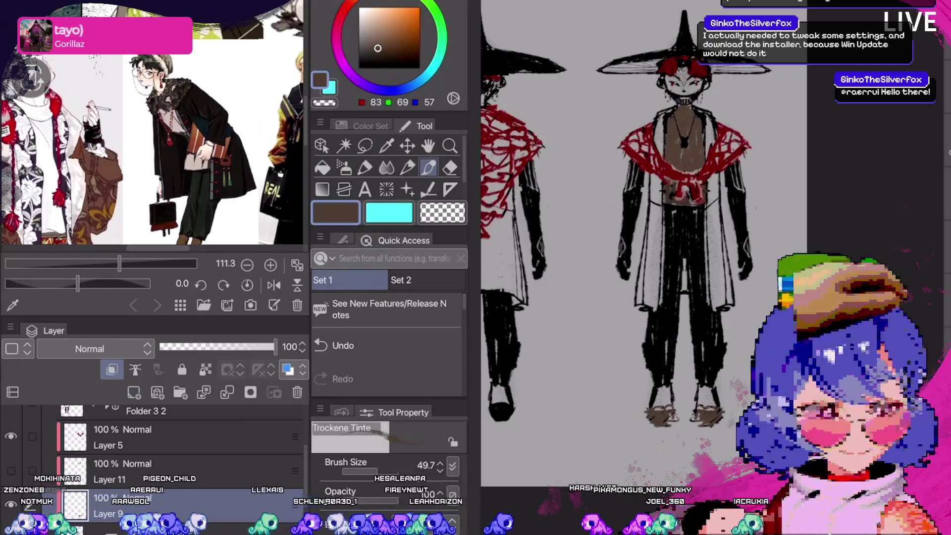
Eyedrop the hair's dark red and paint it over the front figure's shoe.
alt+click(694, 67)
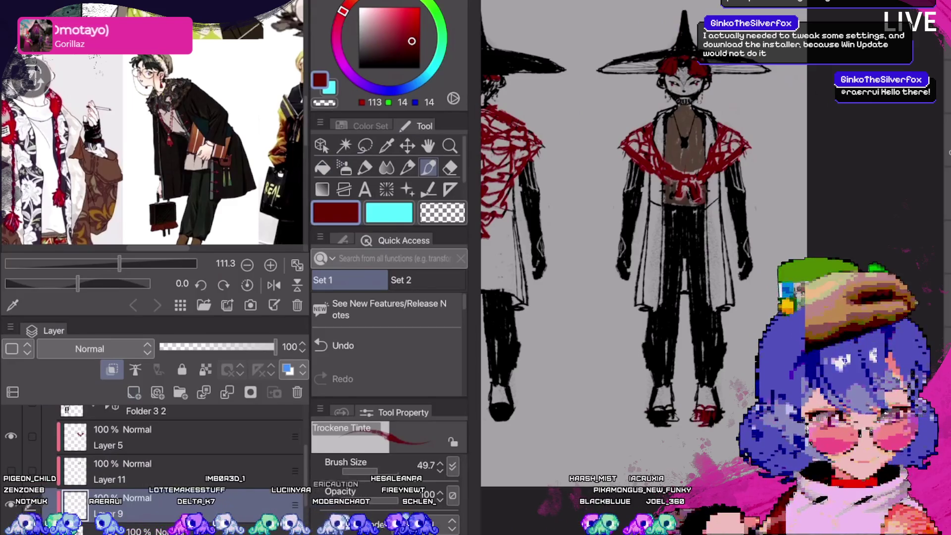
drag(673, 418, 649, 413)
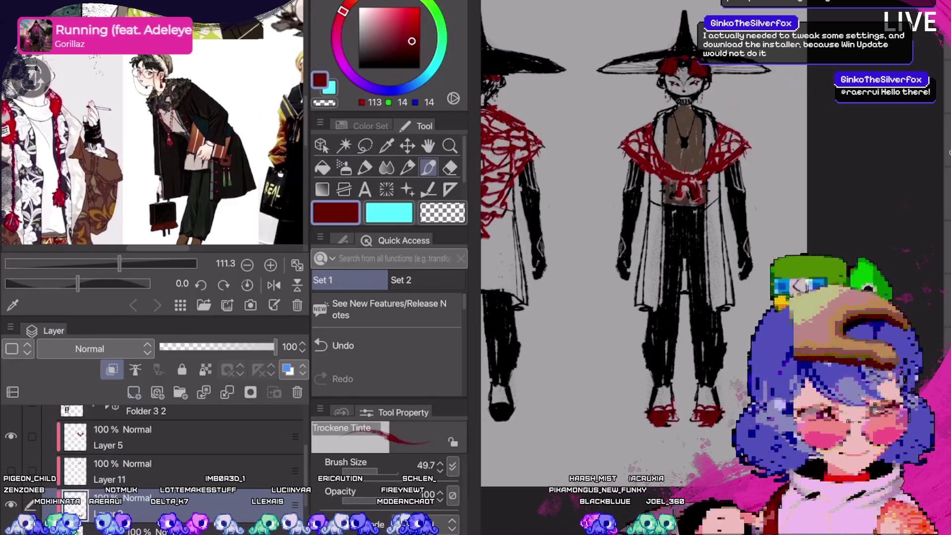
scroll(743, 399, up, 3)
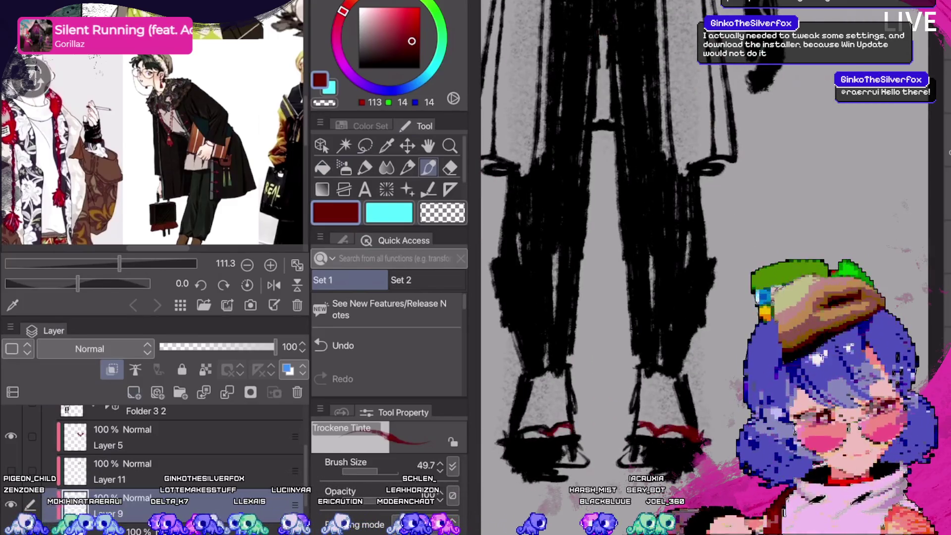
Fit both figures in view and select Layer 10 in the Colos folder.
key(ctrl+0)
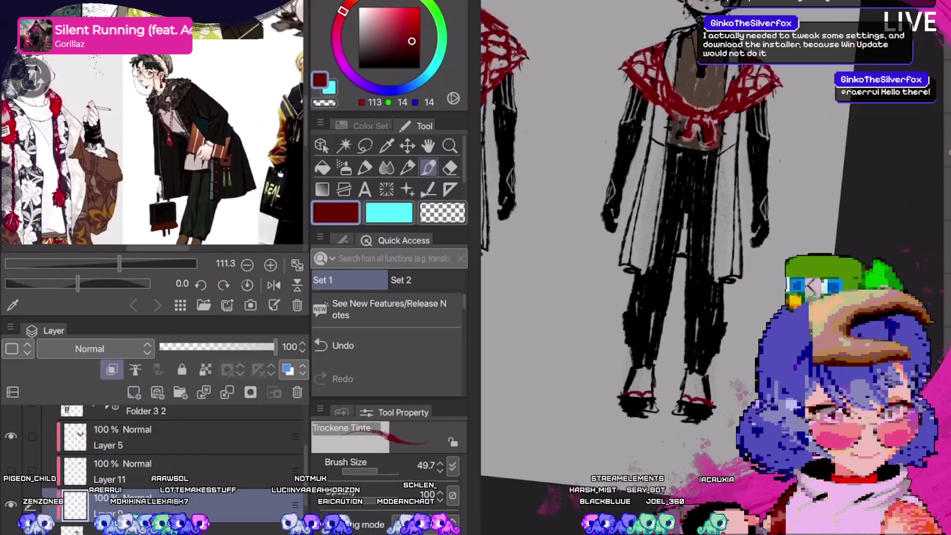
mouse_move(619, 248)
mouse_down()
mouse_move(574, 248)
mouse_move(838, 248)
mouse_up()
scroll(713, 248, down, 2)
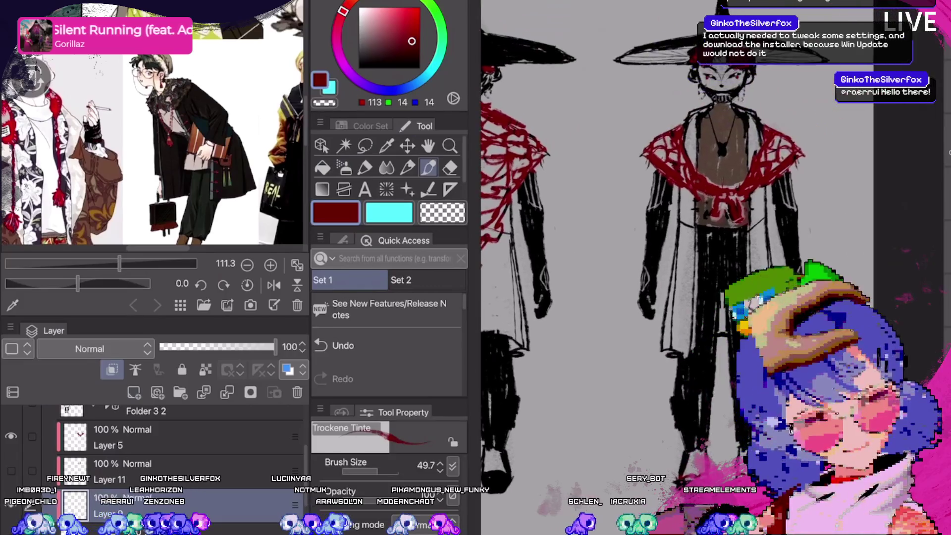
scroll(173, 456, down, 2)
click(149, 460)
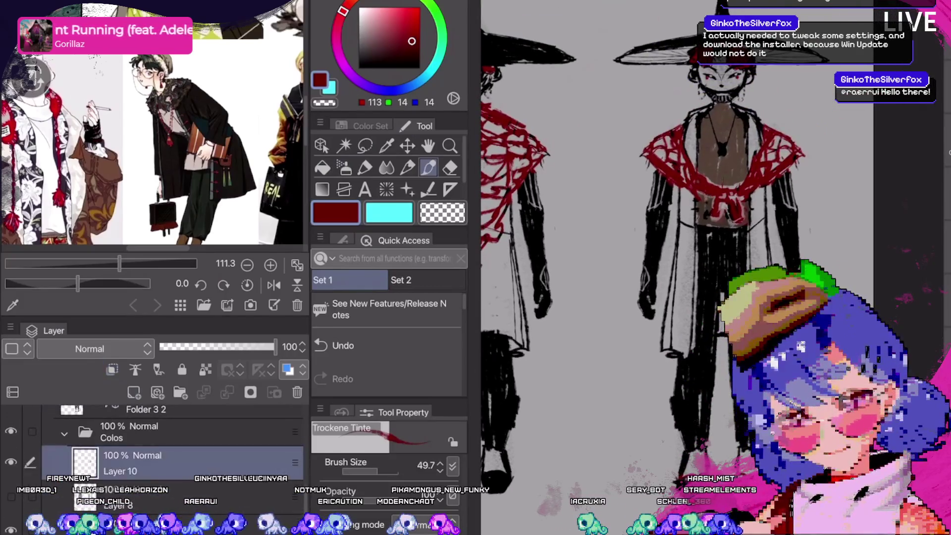
Add a layer above Layer 10 and draw dark strokes along the coat's left edge.
click(134, 392)
scroll(644, 223, up, 3)
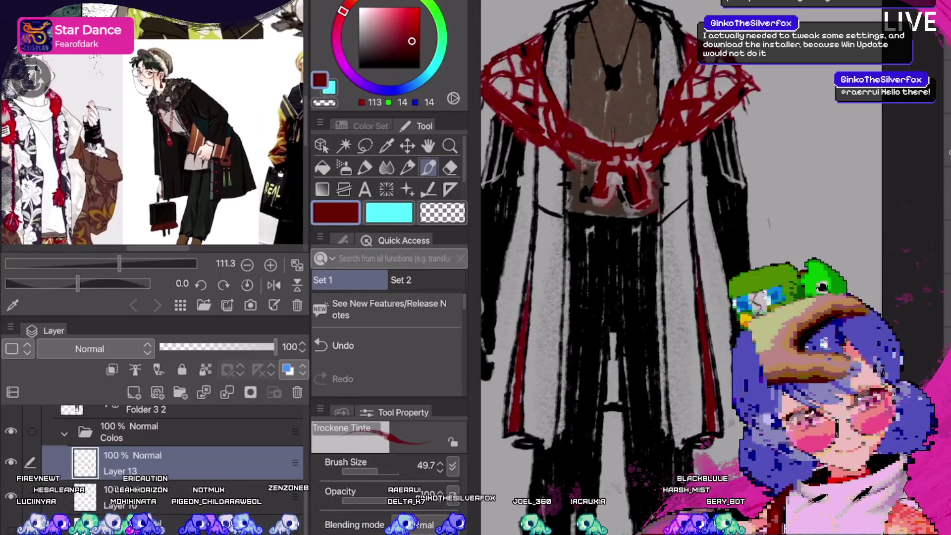
scroll(709, 248, down, 4)
scroll(709, 247, up, 2)
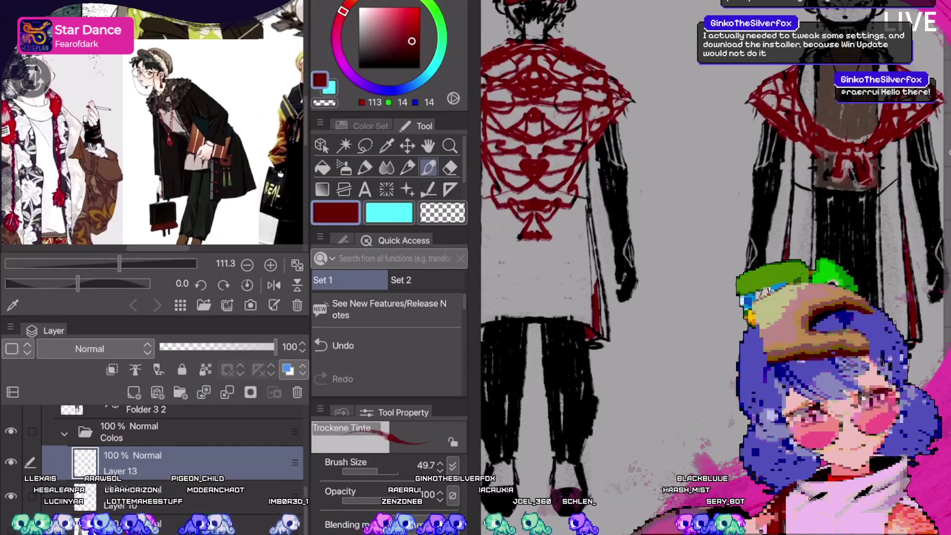
scroll(708, 247, up, 1)
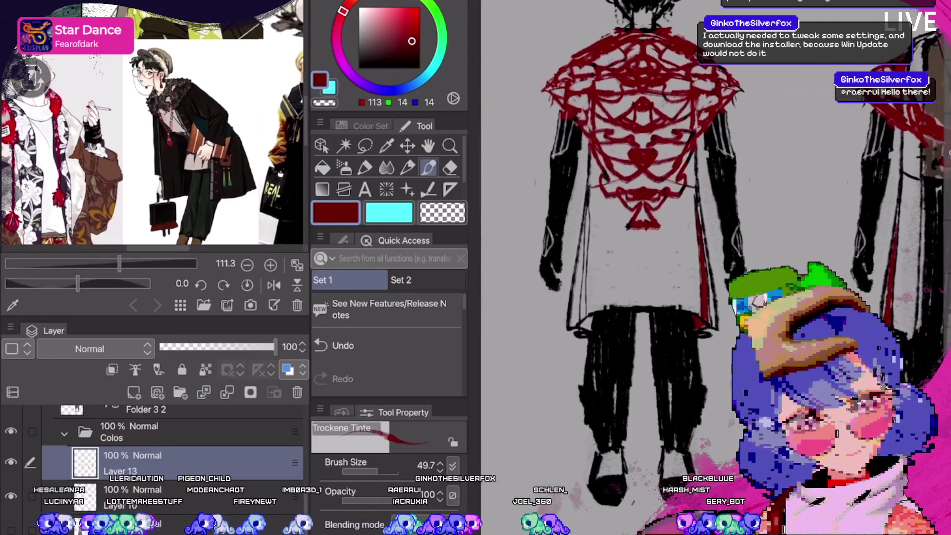
drag(585, 331, 588, 201)
drag(586, 262, 586, 207)
scroll(708, 248, down, 3)
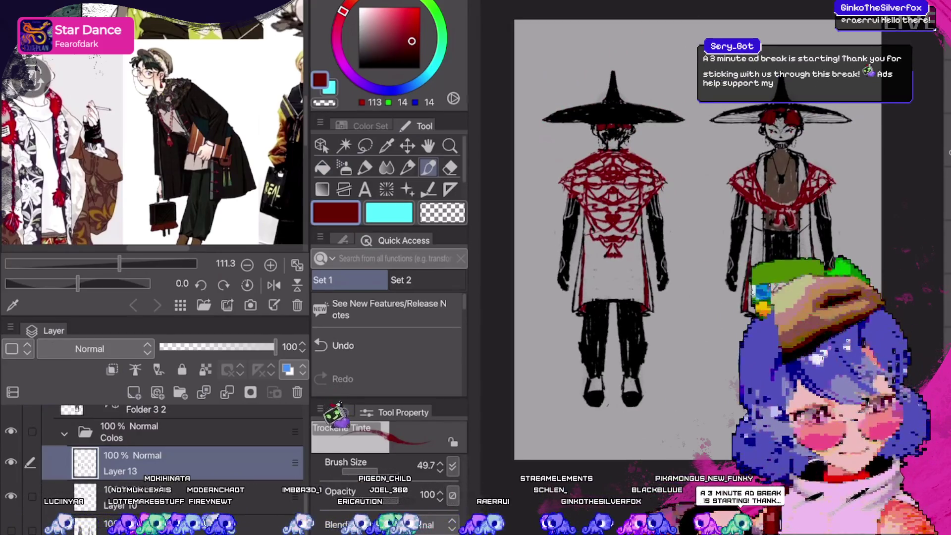
Hide Layer 13, add a new layer above it, and eyedrop the brown skin tone.
click(11, 462)
key(ctrl+shift+n)
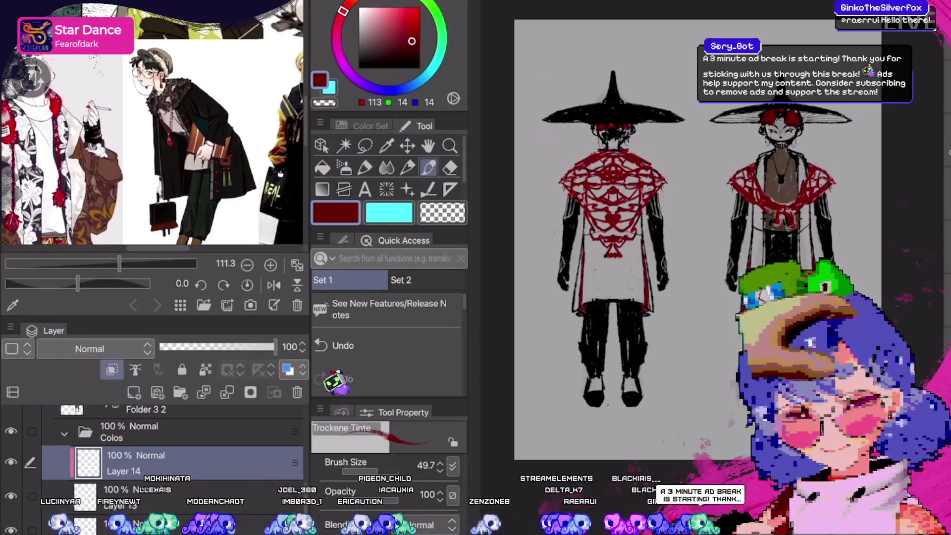
alt+click(766, 179)
Undo the recent arm shading edits.
key(b)
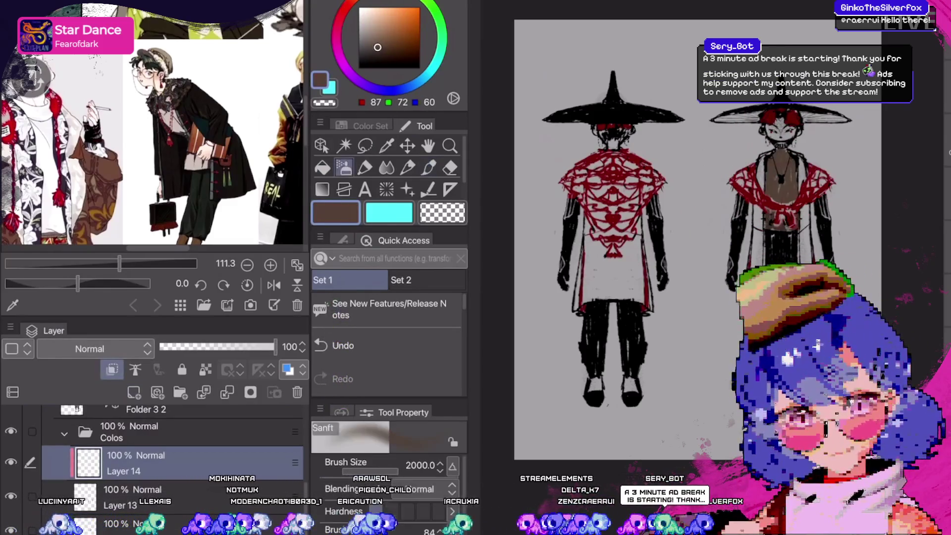
key(g)
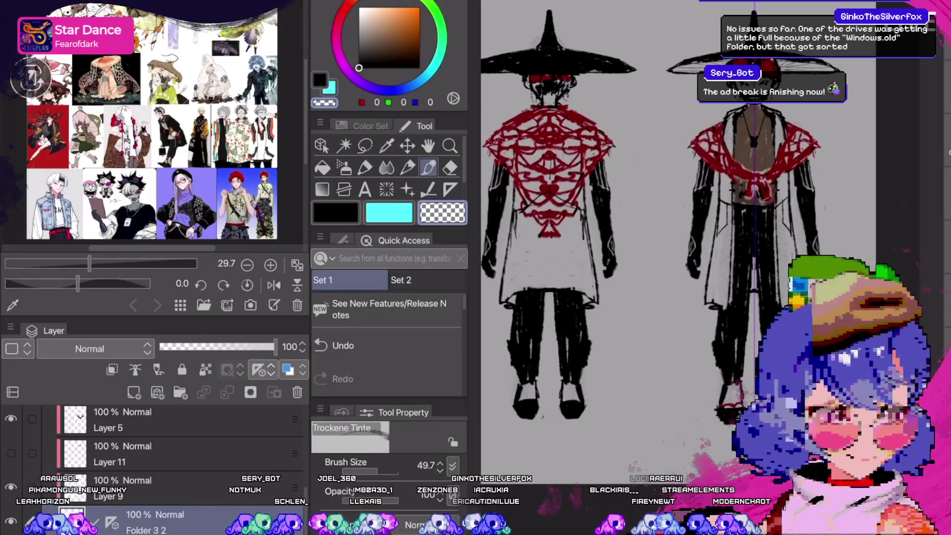
key(ctrl+z)
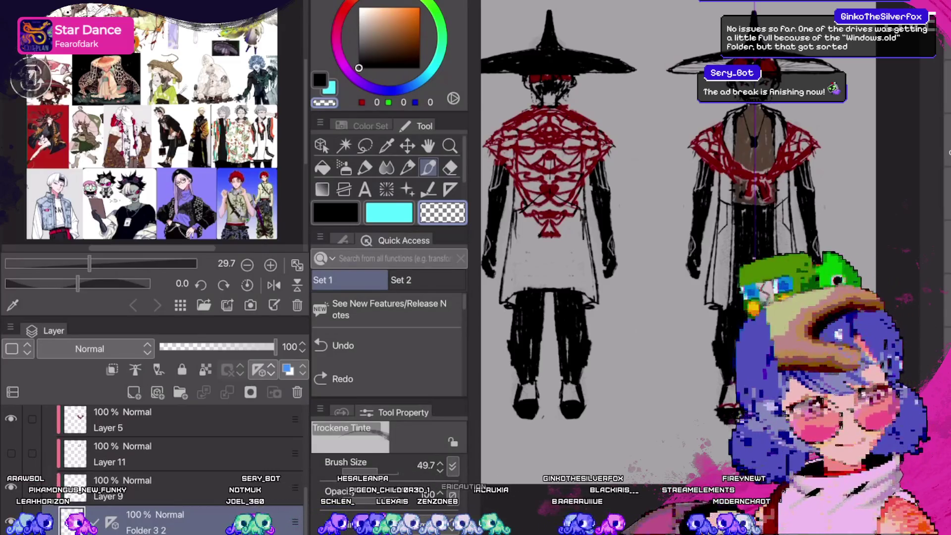
key(ctrl+z)
key(ctrl+z)
key(ctrl+y)
key(ctrl+z)
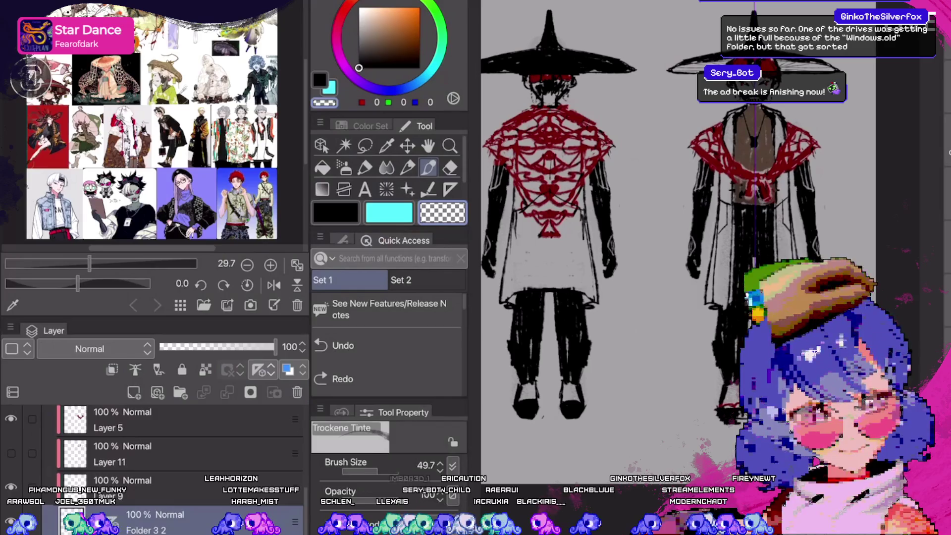
drag(688, 213, 711, 218)
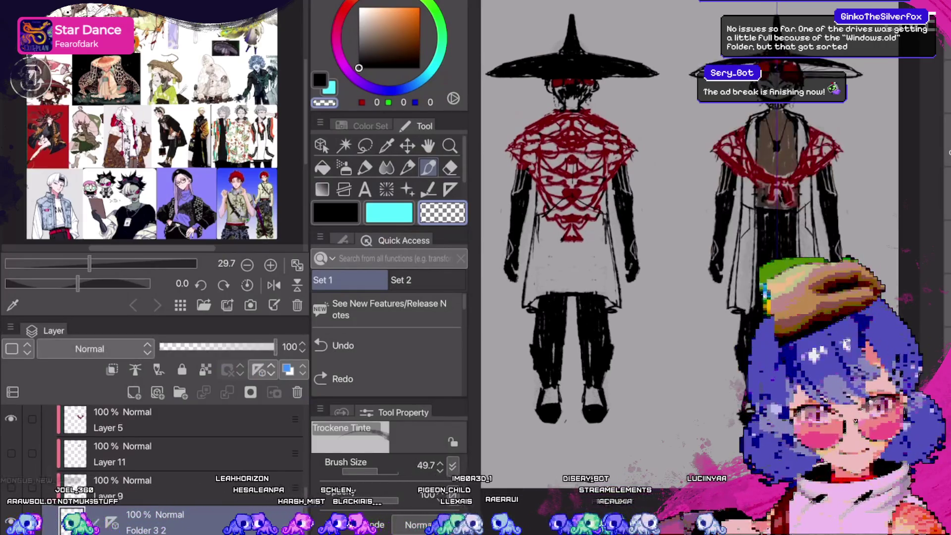
Move Folder 3 2 above Layer 5 and Layer 11 and add an empty Layer 16.
drag(124, 522, 124, 449)
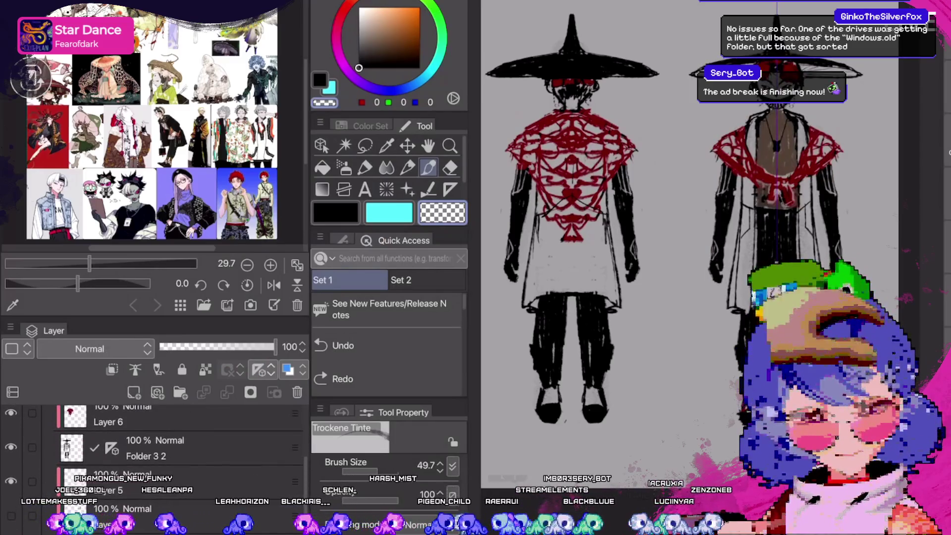
click(149, 431)
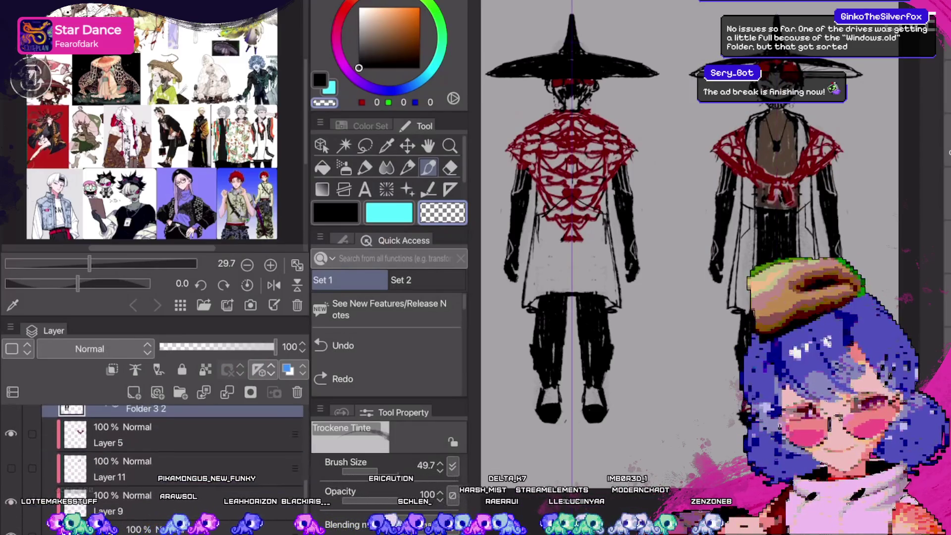
key(ctrl+y)
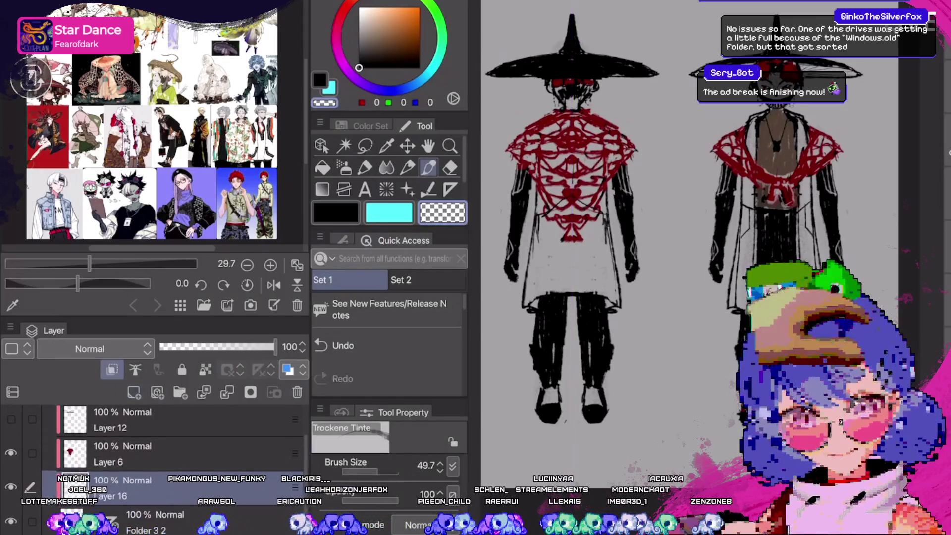
Move Layer 16 into Folder 3 and sketch dark hatching over the back figure's waist pattern.
scroll(689, 267, up, 2)
key(c)
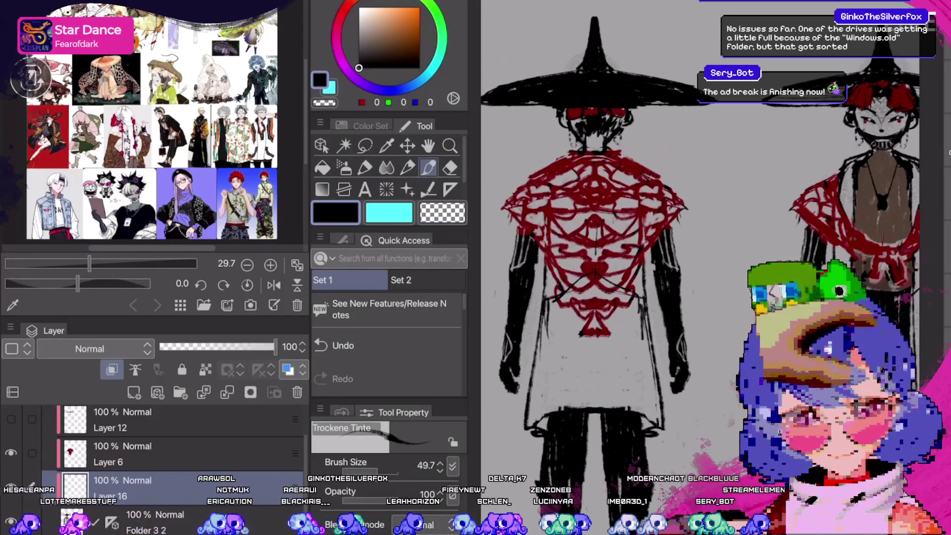
click(112, 370)
key(ctrl+])
key(ctrl+])
key(ctrl+])
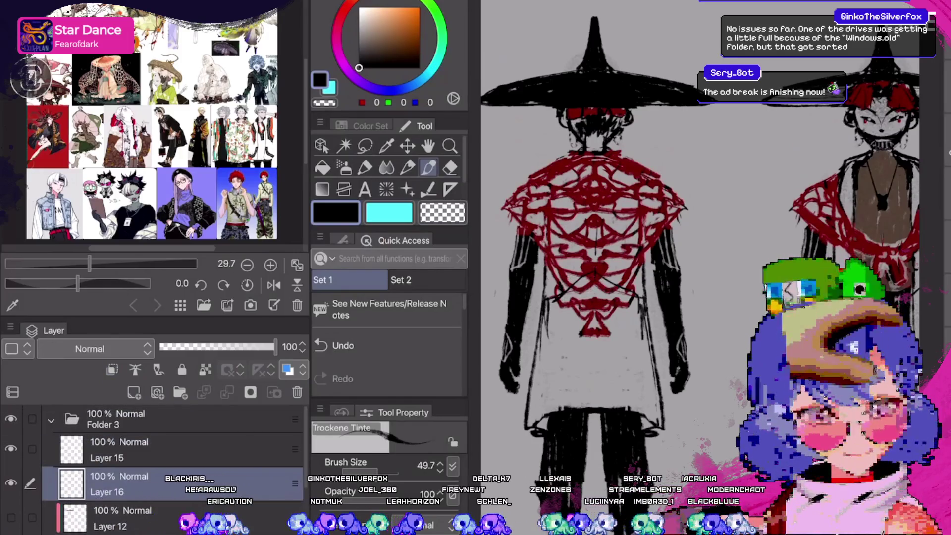
drag(575, 275, 625, 293)
drag(561, 278, 625, 296)
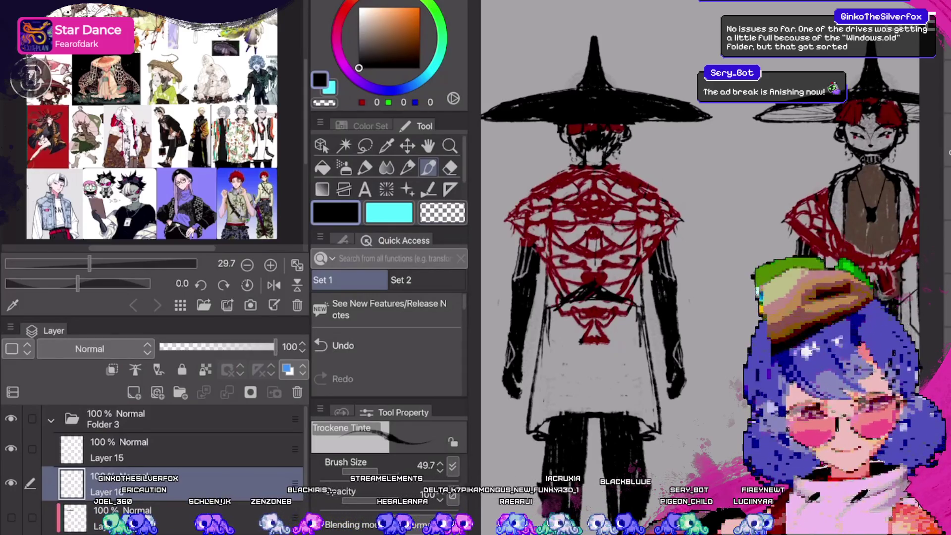
Hide and reshow Layers 15 and 16 repeatedly to compare, leaving both visible.
drag(11, 449, 11, 483)
key(ctrl+minus)
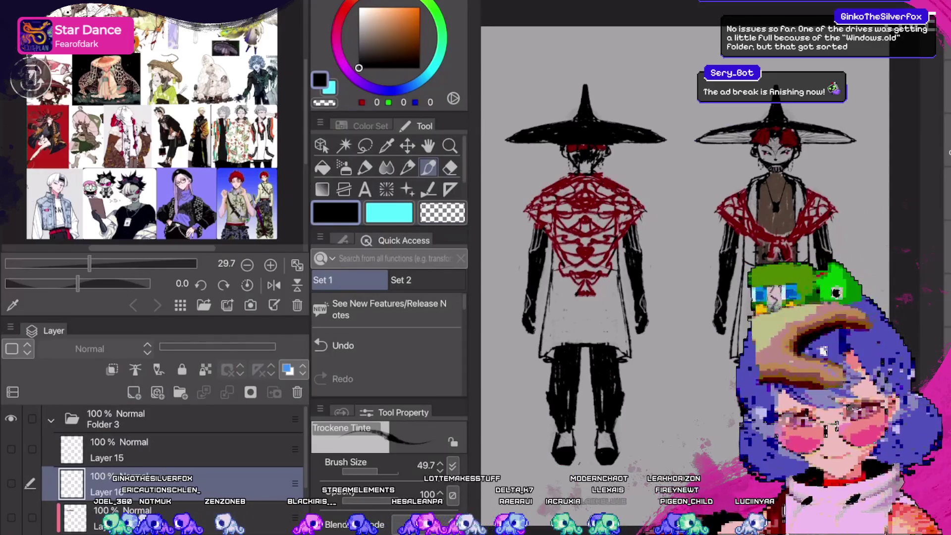
key(ctrl+z)
drag(11, 449, 11, 483)
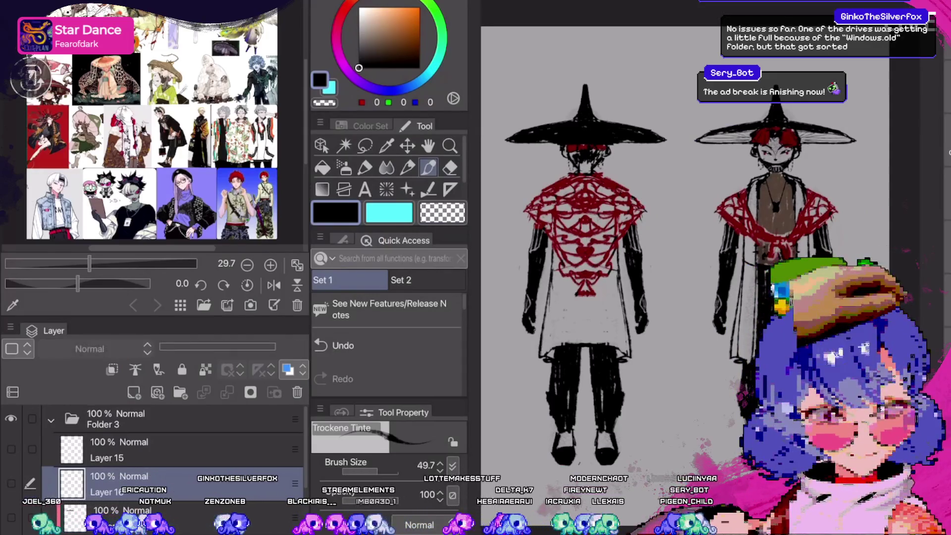
key(ctrl+z)
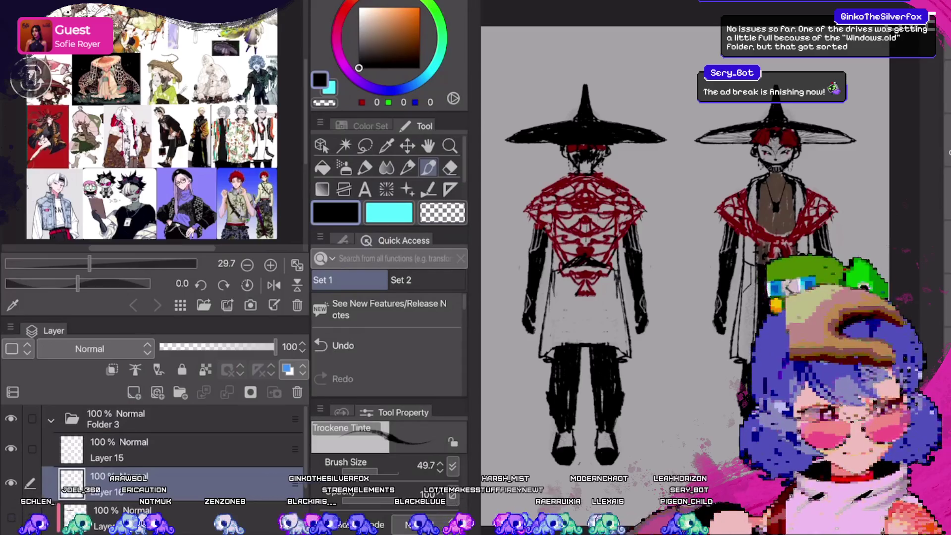
key(ctrl+y)
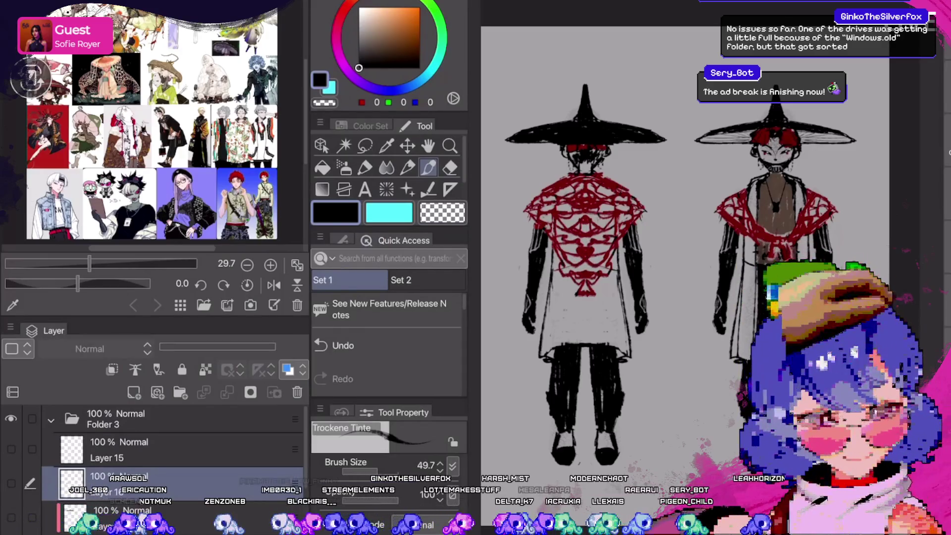
key(ctrl+z)
key(ctrl+y)
key(ctrl+z)
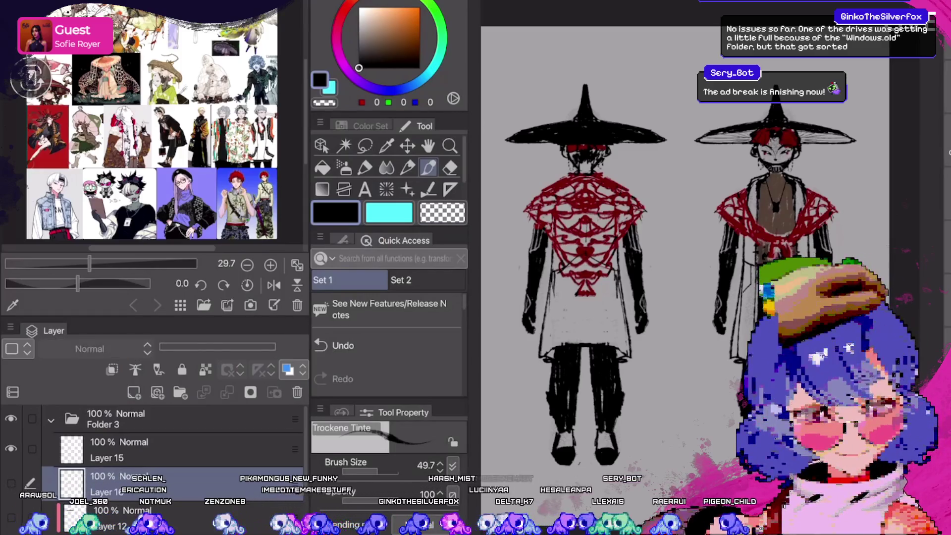
key(ctrl+z)
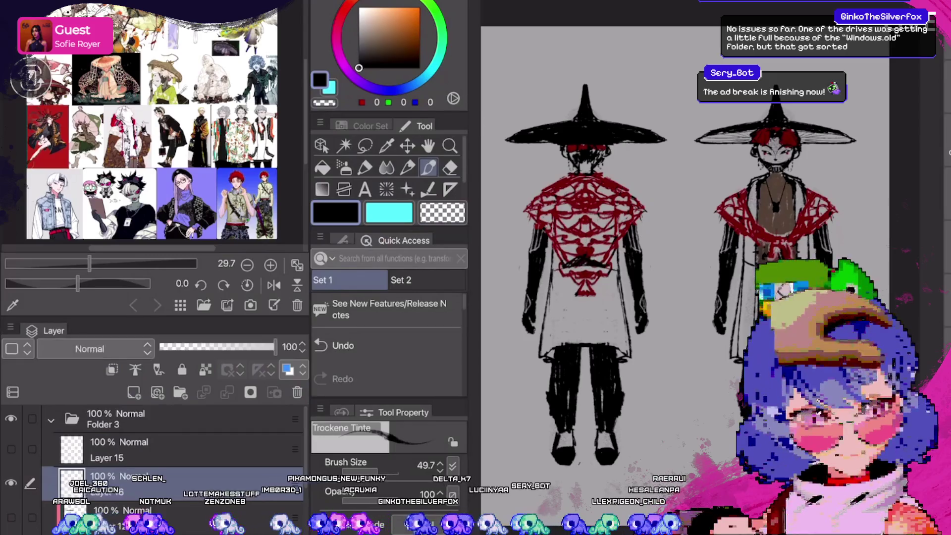
key(ctrl+z)
Eyedrop the front figure's brown (89, 74, 61) and lock the layer's transparent pixels.
scroll(567, 261, up, 3)
key(c)
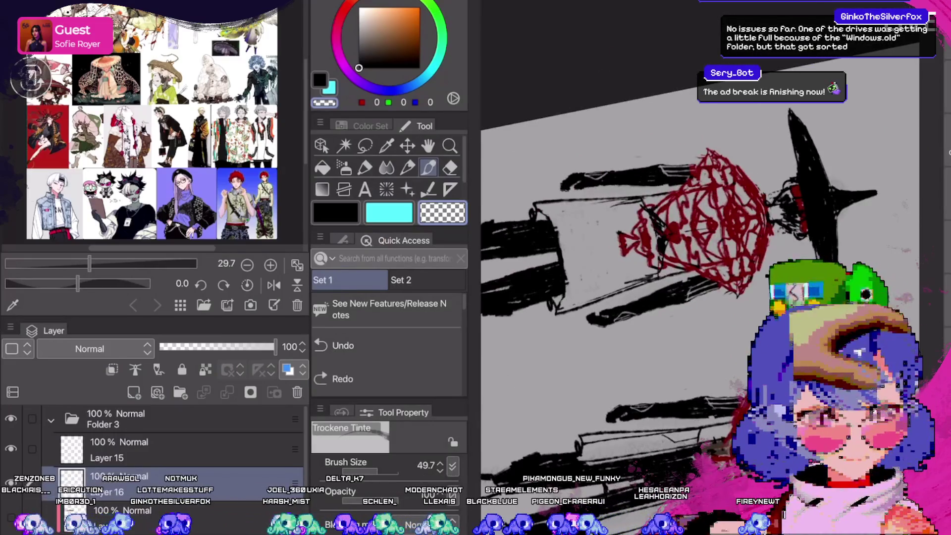
key(c)
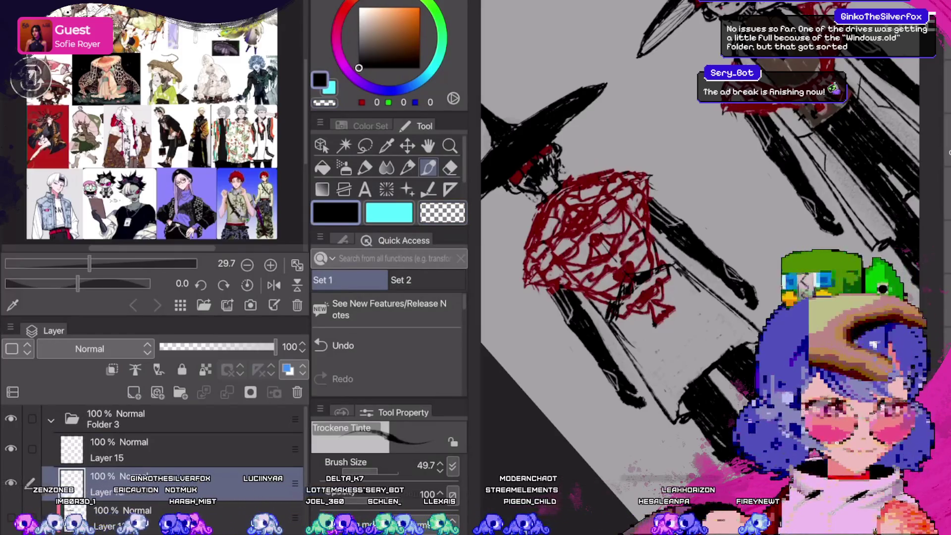
key(ctrl+z)
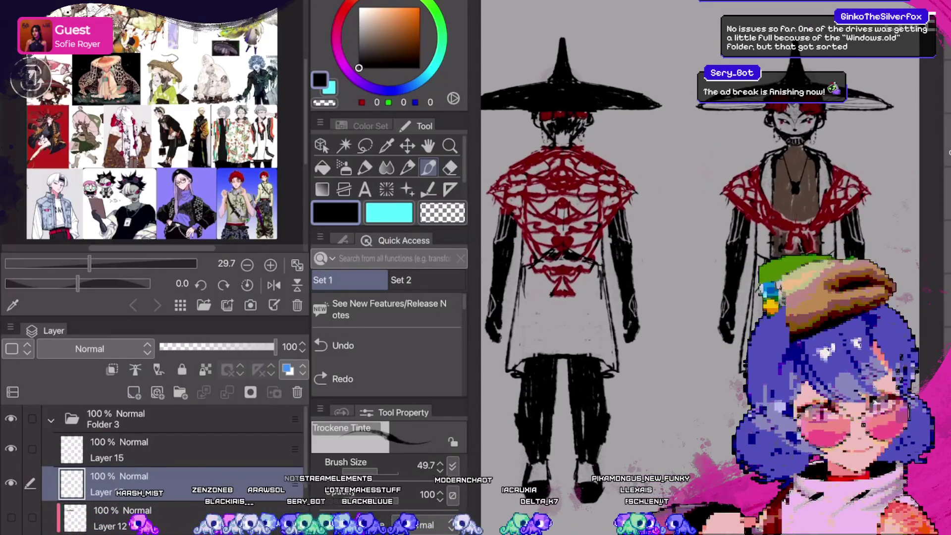
alt+click(793, 199)
click(205, 370)
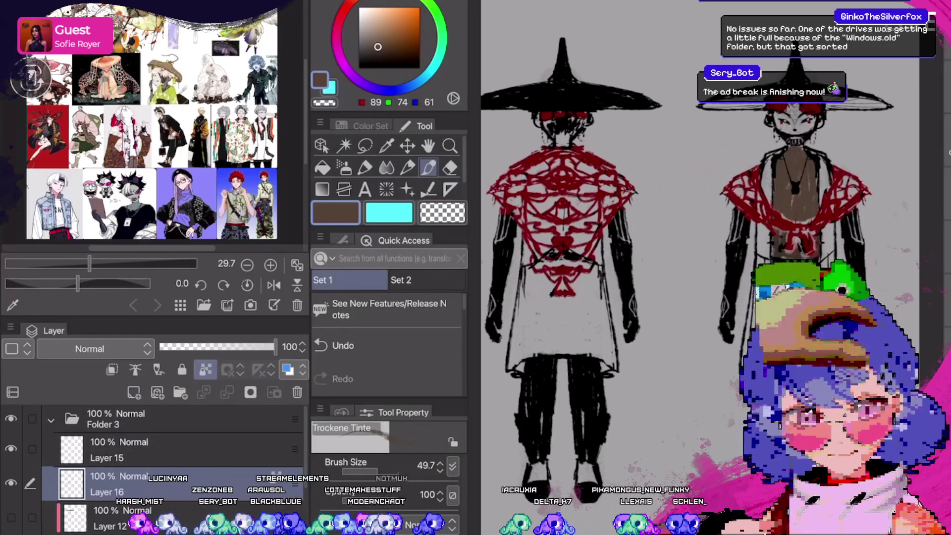
Switch to the Fineliner pen at brush size 20.5.
key(g)
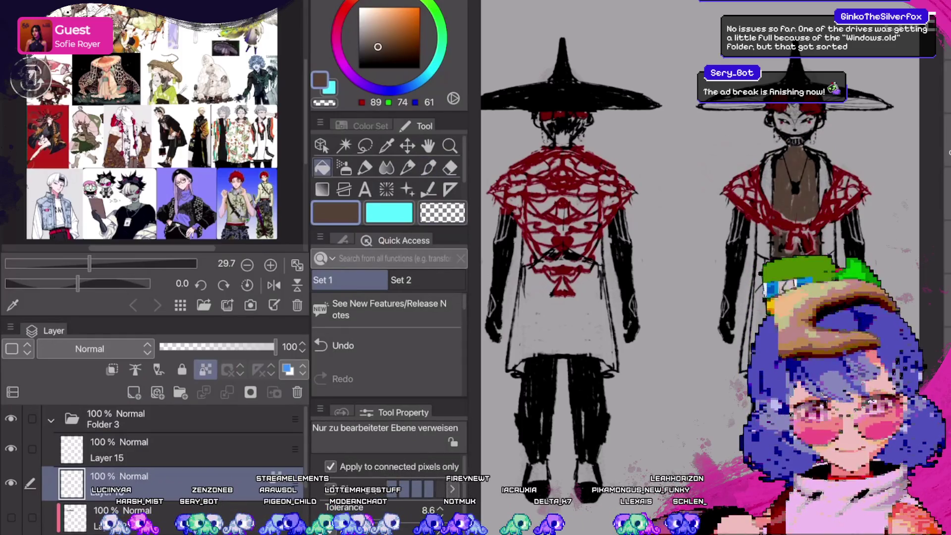
key(p)
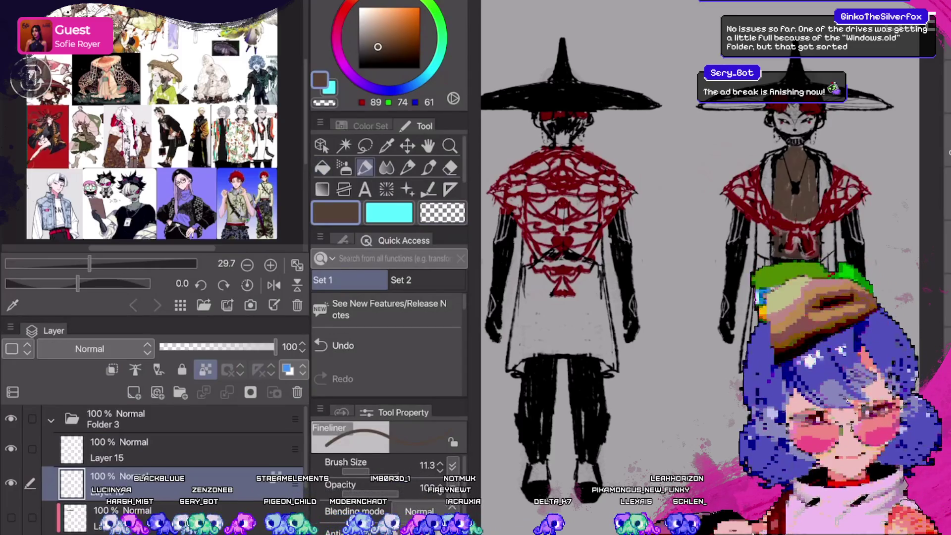
key(bracketright)
key(bracketright)
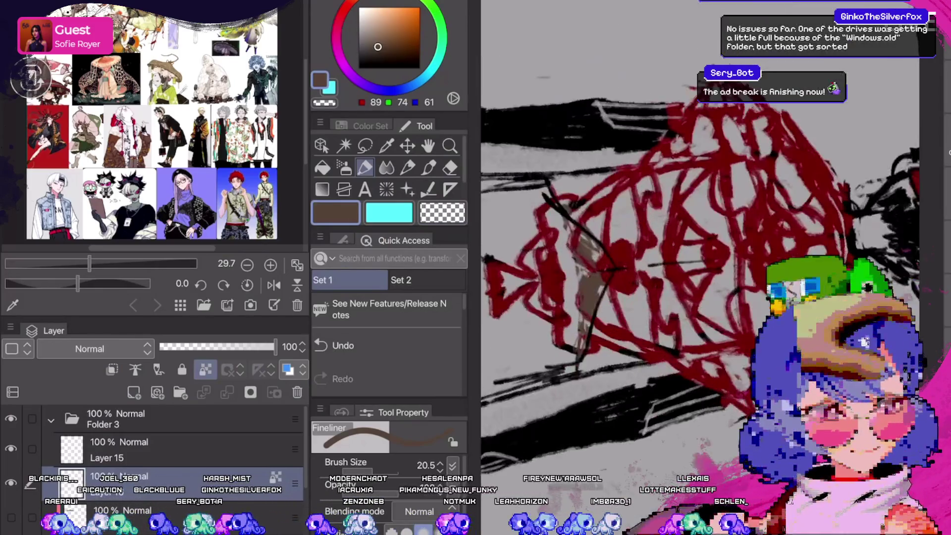
Draw short dark detail strokes around the cape's brown shading and add Layer 17.
drag(590, 281, 595, 387)
mouse_move(600, 255)
mouse_down()
mouse_move(616, 286)
mouse_move(607, 344)
mouse_up()
drag(601, 363, 591, 394)
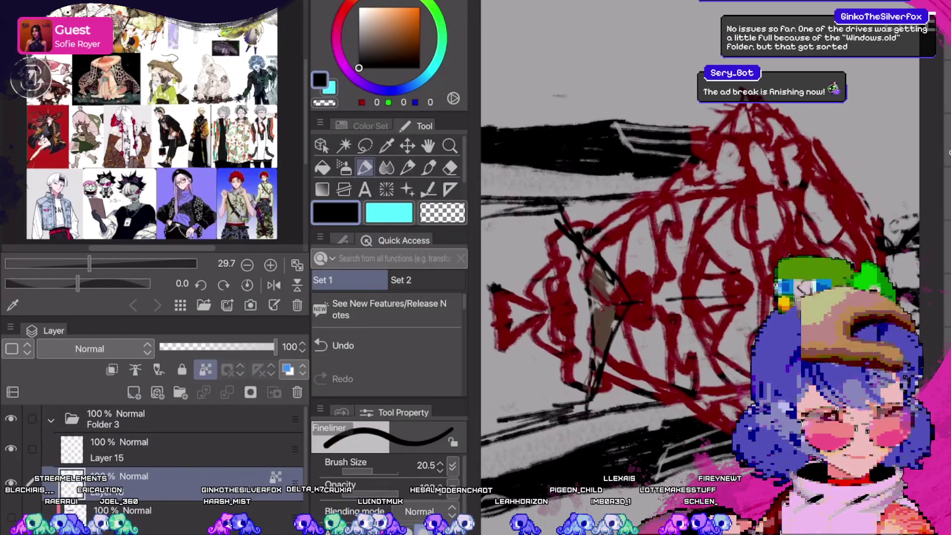
drag(623, 198, 621, 250)
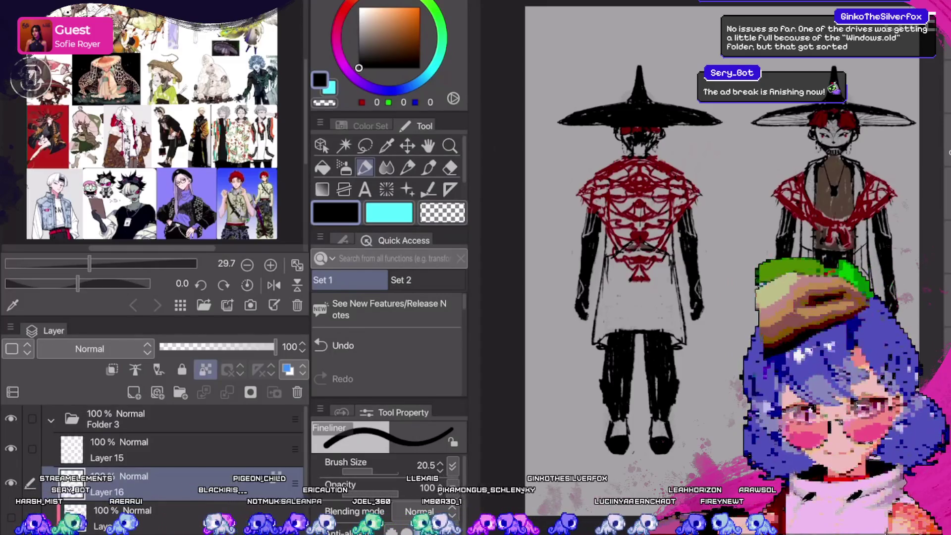
key(ctrl+shift+n)
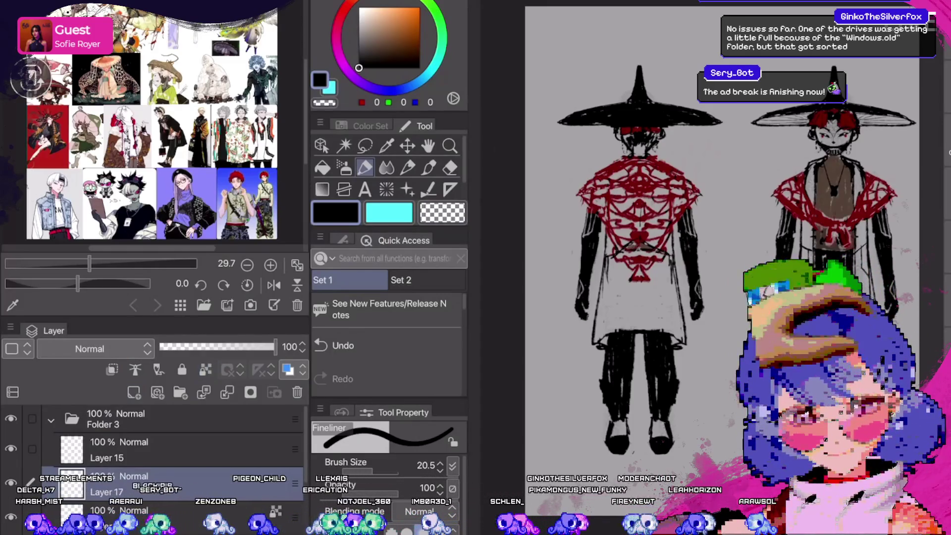
Fill the chest area black on Layer 17, compare it on and off, and leave it hidden.
key(g)
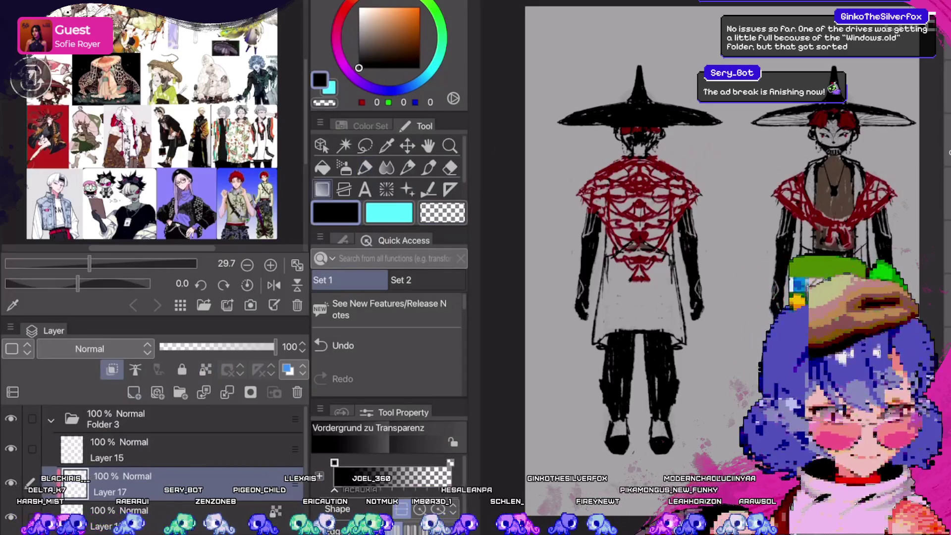
key(g)
click(639, 246)
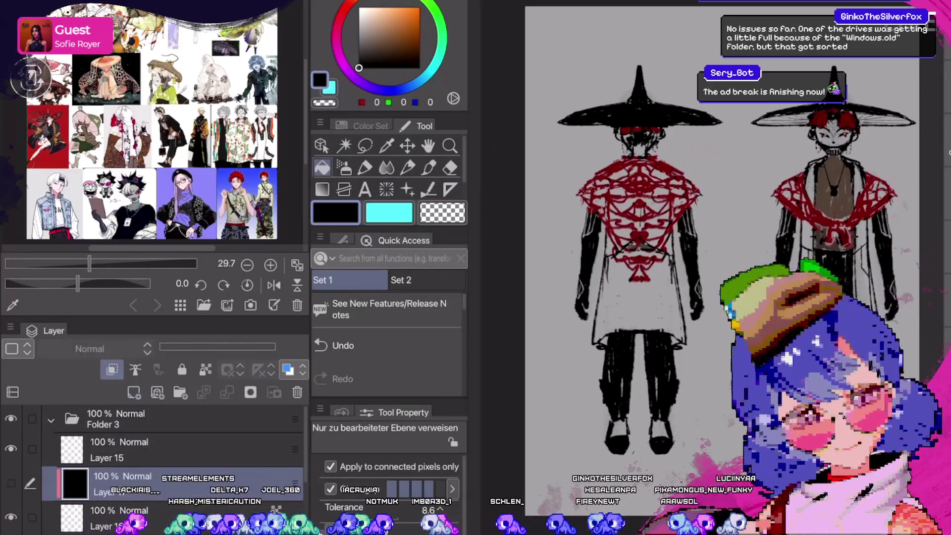
click(11, 483)
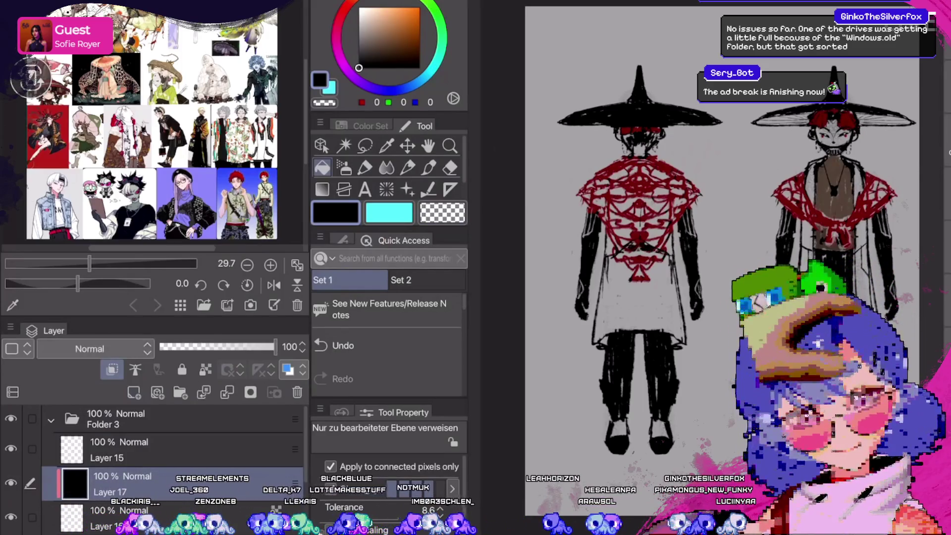
click(11, 483)
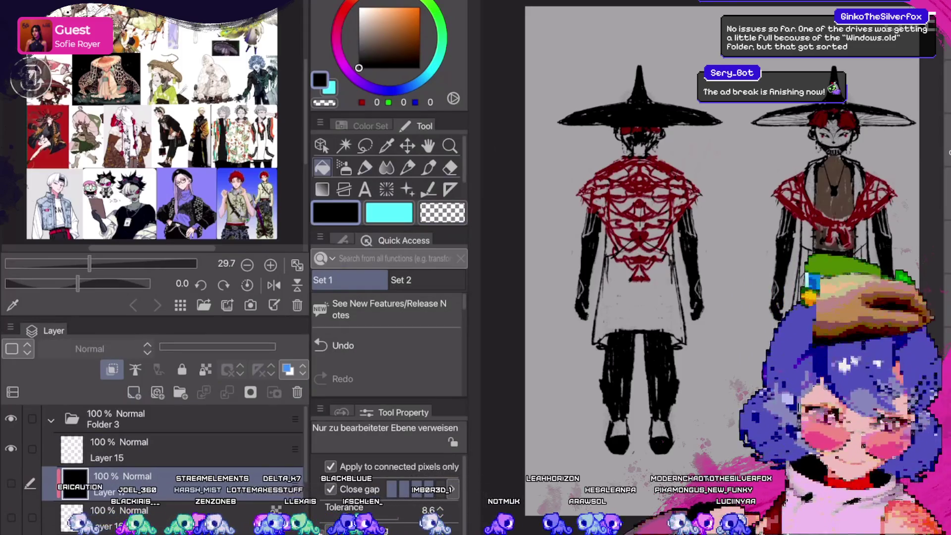
click(11, 483)
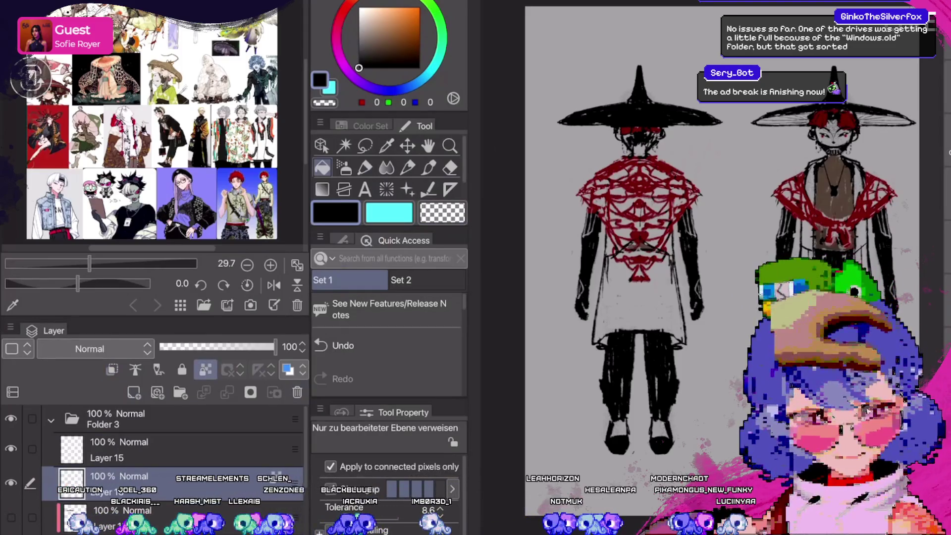
click(11, 483)
click(11, 484)
click(10, 483)
Toggle Layer 15 to check the arms, leaving it visible and active.
click(11, 449)
click(11, 449)
click(11, 449)
click(148, 449)
Lasso the back figure's arm strokes, then cut and paste them onto a new layer.
key(m)
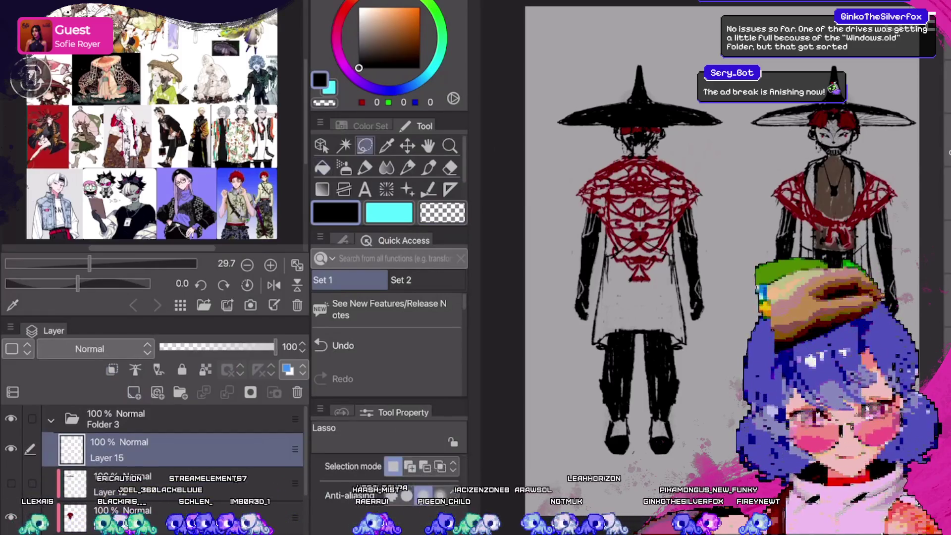
scroll(694, 248, right, 3)
scroll(644, 248, left, 1)
drag(594, 128, 570, 149)
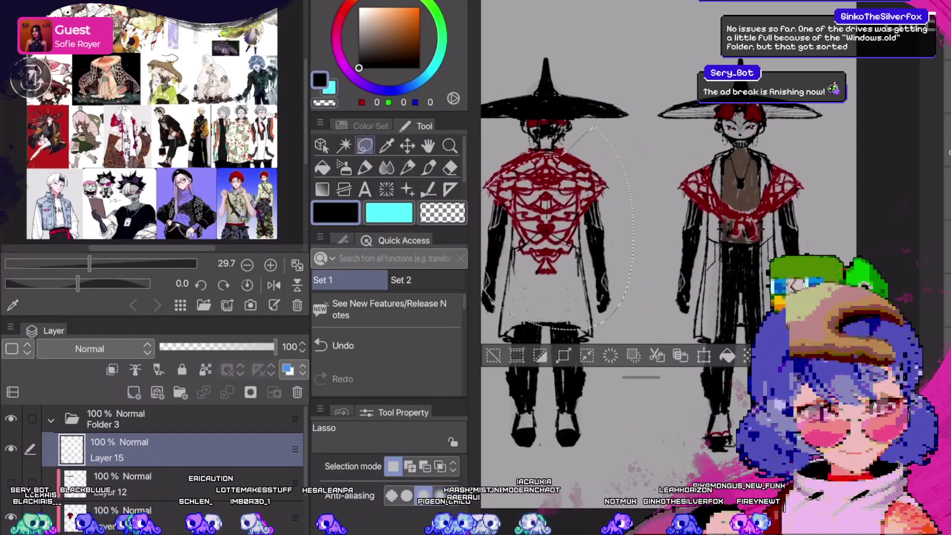
scroll(386, 347, down, 1)
click(340, 344)
scroll(342, 347, down, 2)
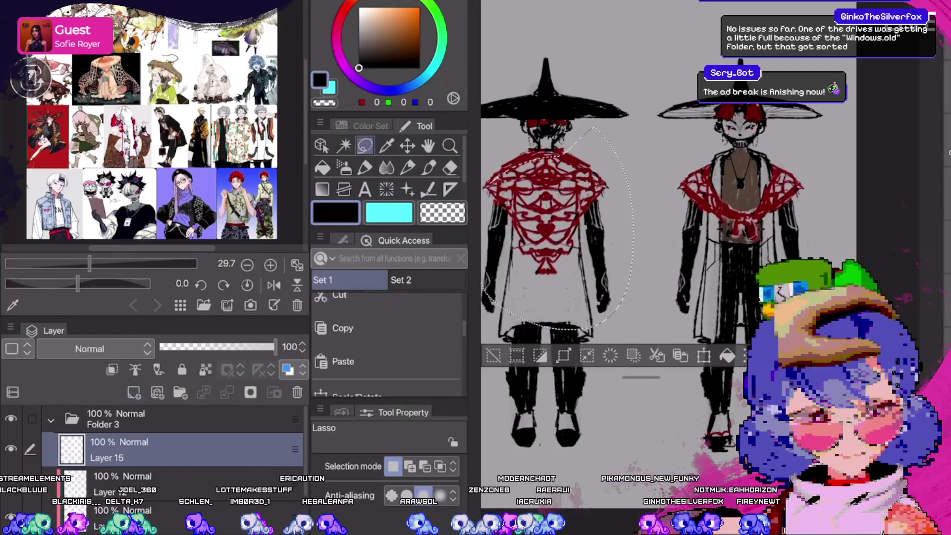
click(343, 359)
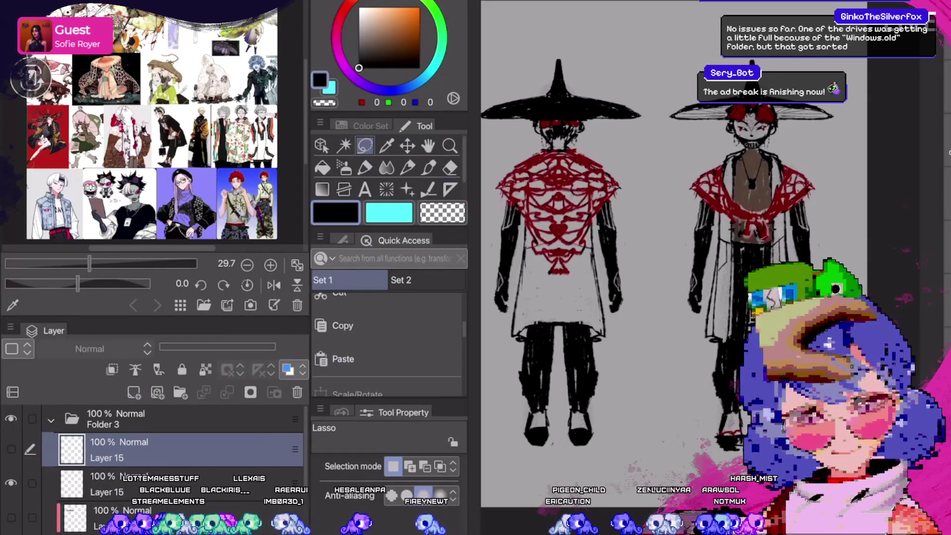
Hide Folder 3, show the Folder 1 sketch, and copy the hat's top bump from Folder 2 4.
click(51, 420)
click(10, 419)
click(10, 446)
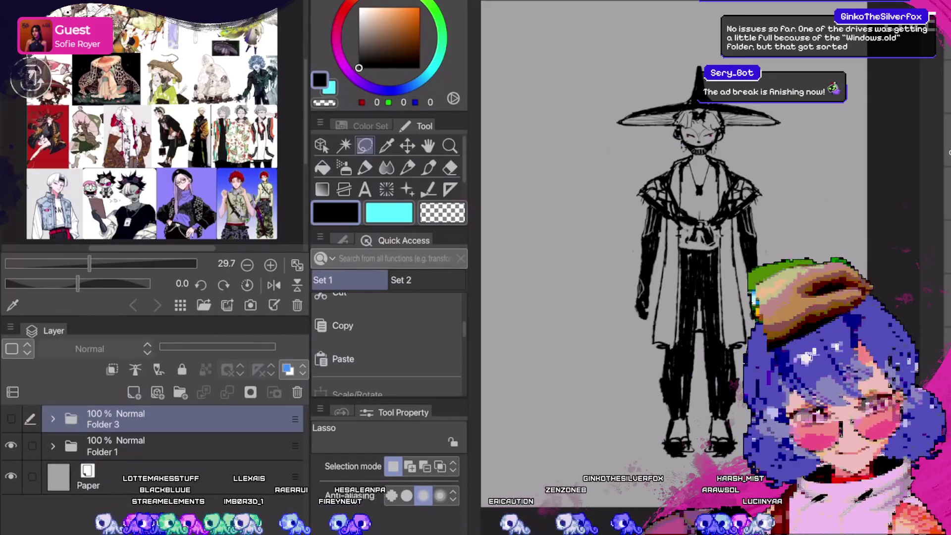
click(52, 446)
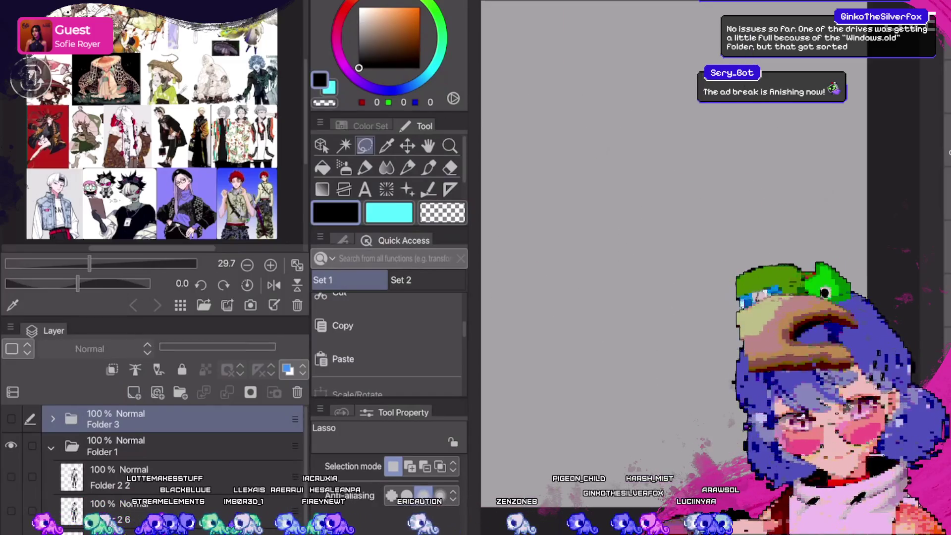
scroll(154, 446, down, 2)
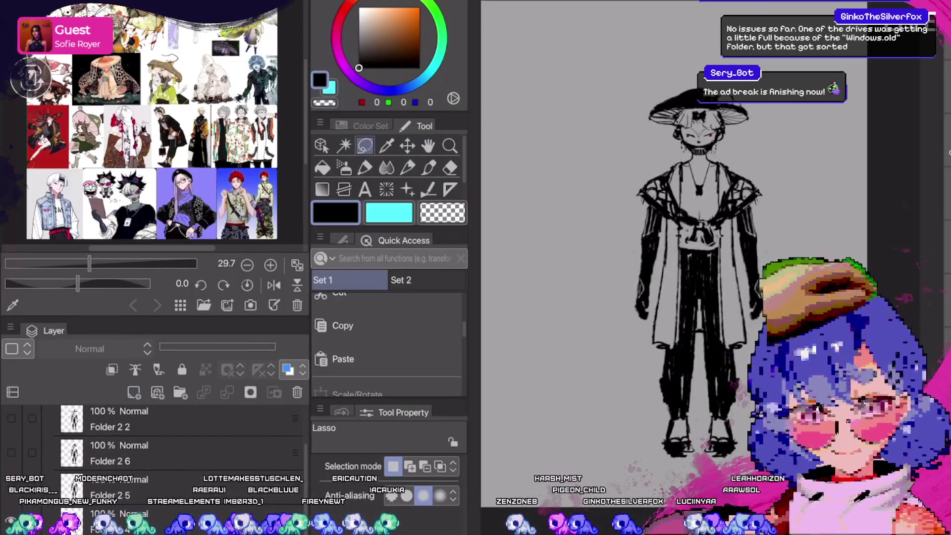
scroll(154, 446, down, 1)
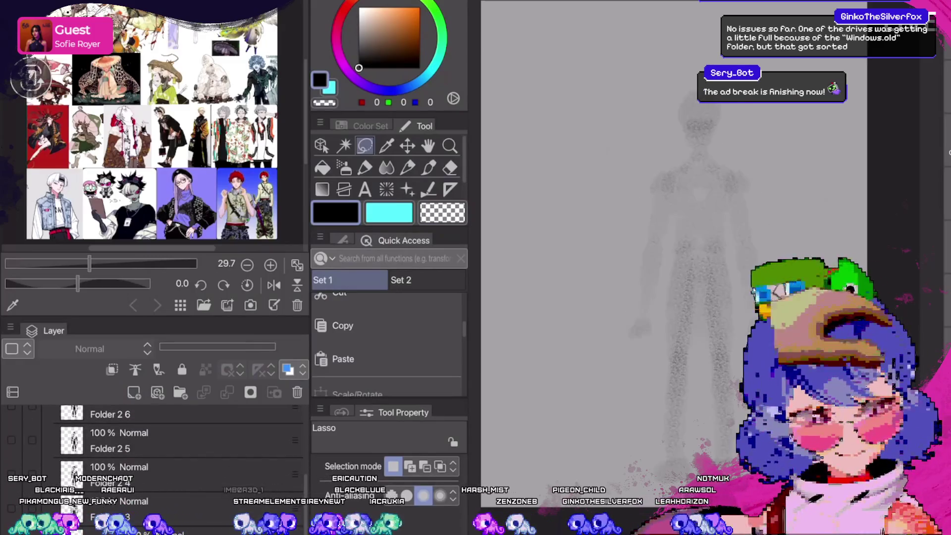
click(173, 467)
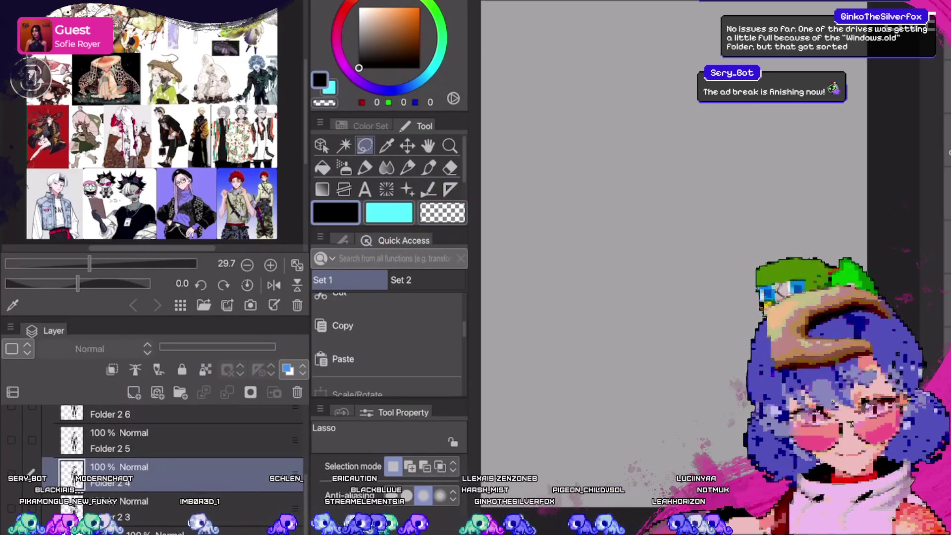
scroll(619, 267, up, 5)
mouse_move(754, 193)
mouse_down()
mouse_move(634, 186)
mouse_move(749, 190)
mouse_up()
click(342, 325)
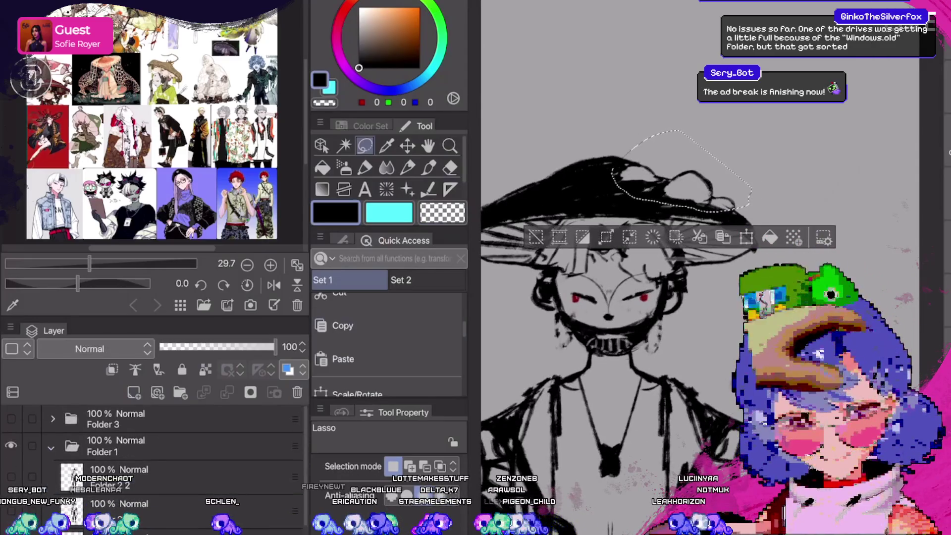
Restore Folder 3 and paste the hat bump onto Layer 15 above the front figure's hat.
click(114, 446)
click(51, 447)
click(11, 419)
click(10, 446)
click(51, 419)
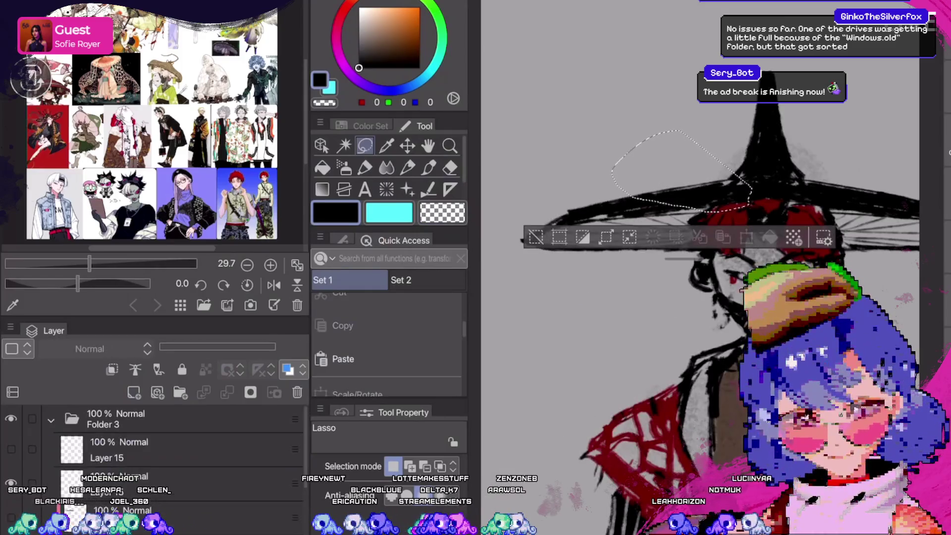
click(124, 449)
key(ctrl+v)
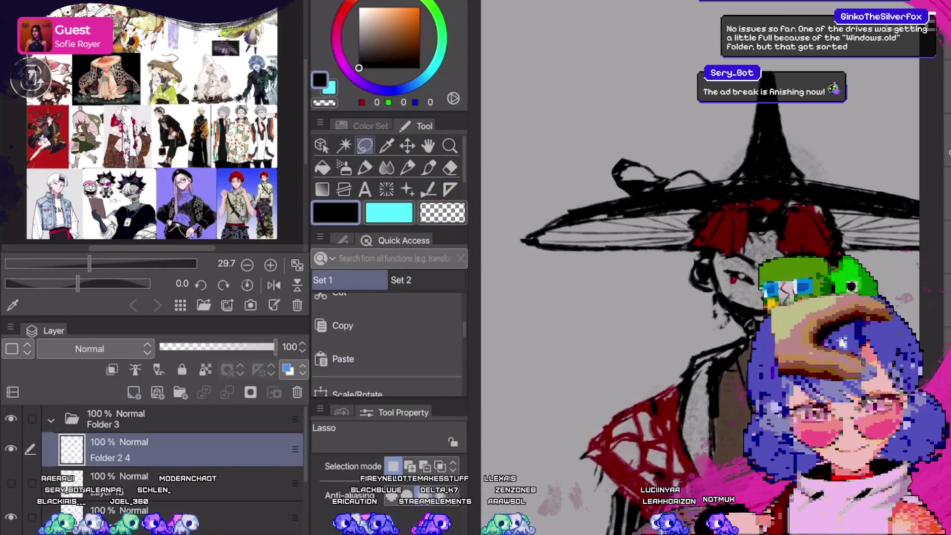
key(k)
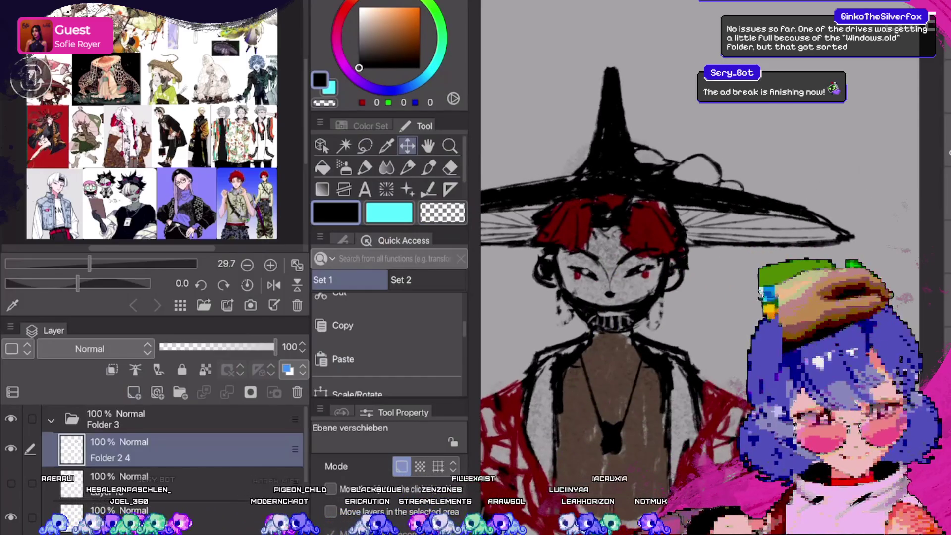
drag(696, 321, 698, 323)
drag(687, 272, 687, 272)
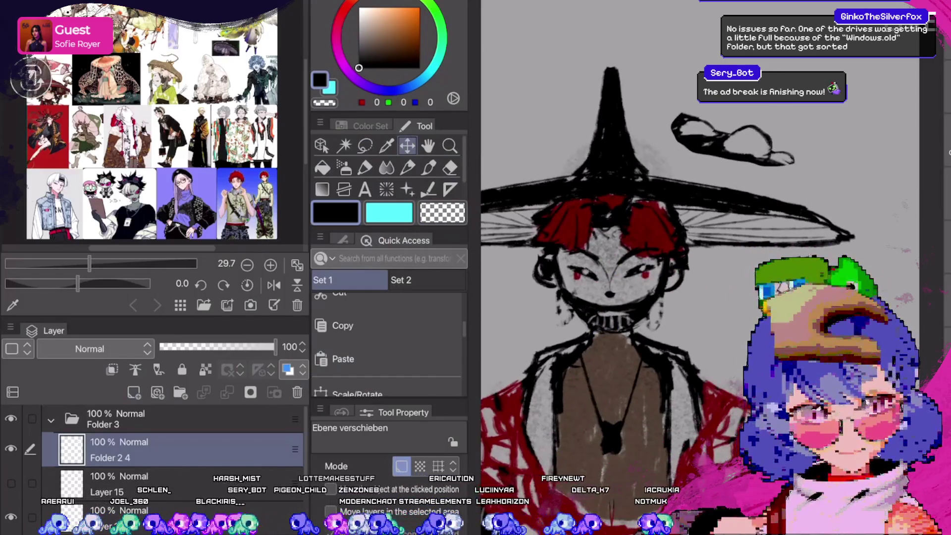
Select the pasted hat bump's shape, add a new fill layer, and clear the selection.
key(w)
click(540, 189)
click(148, 483)
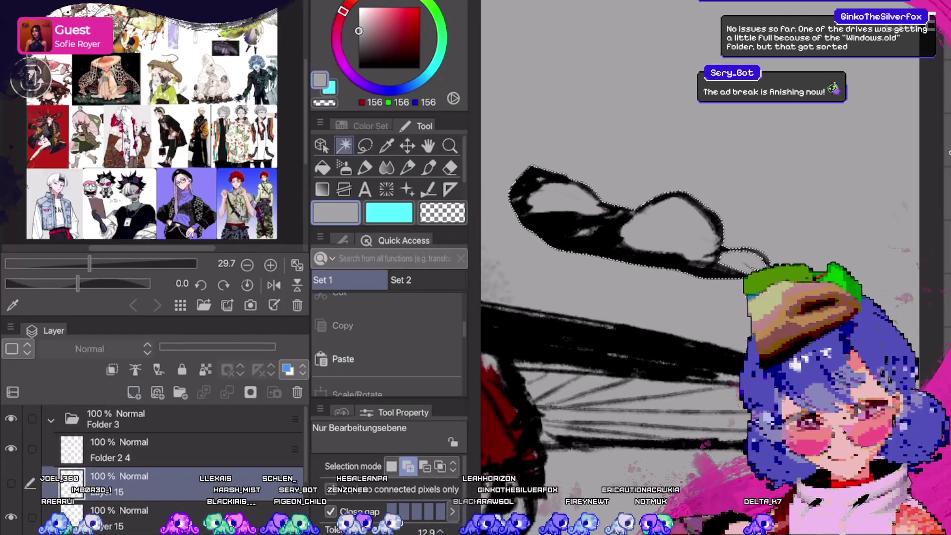
key(ctrl+shift+n)
key(g)
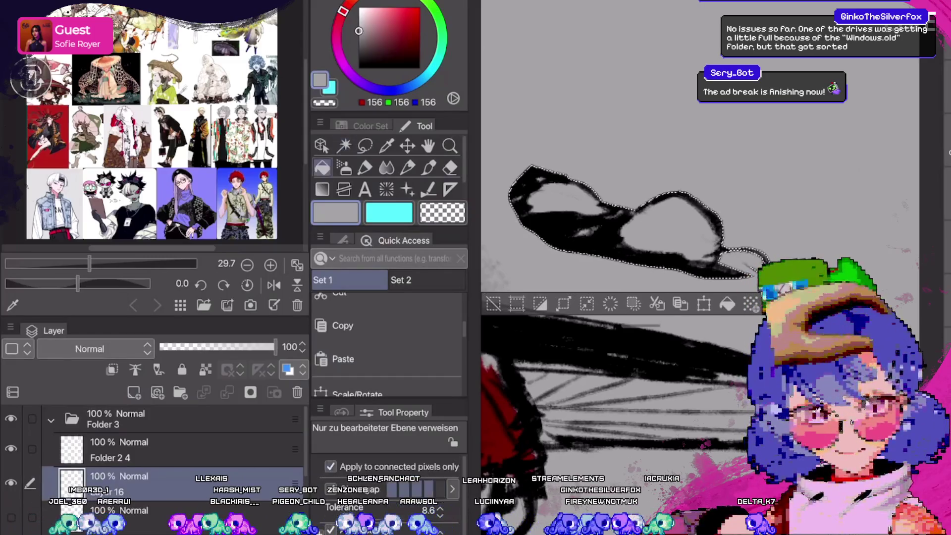
key(l)
key(ctrl+d)
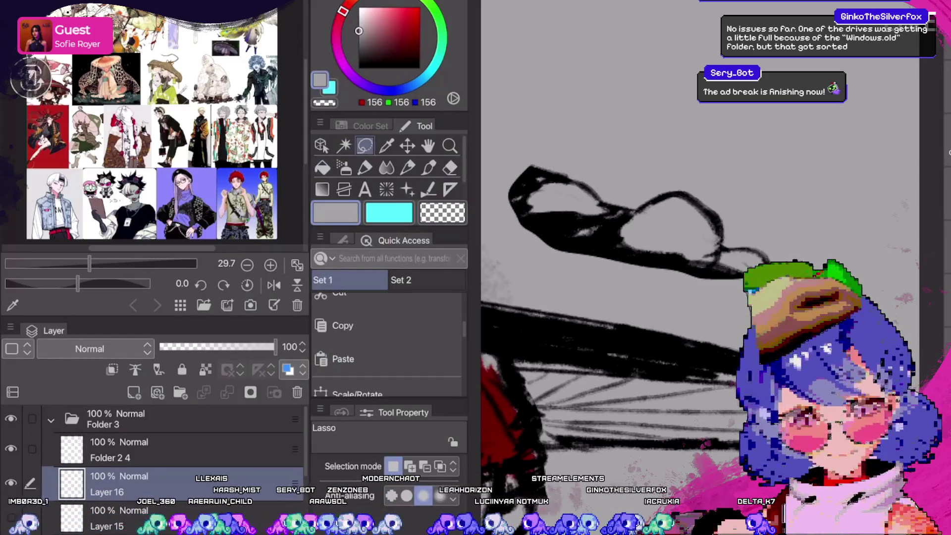
key(k)
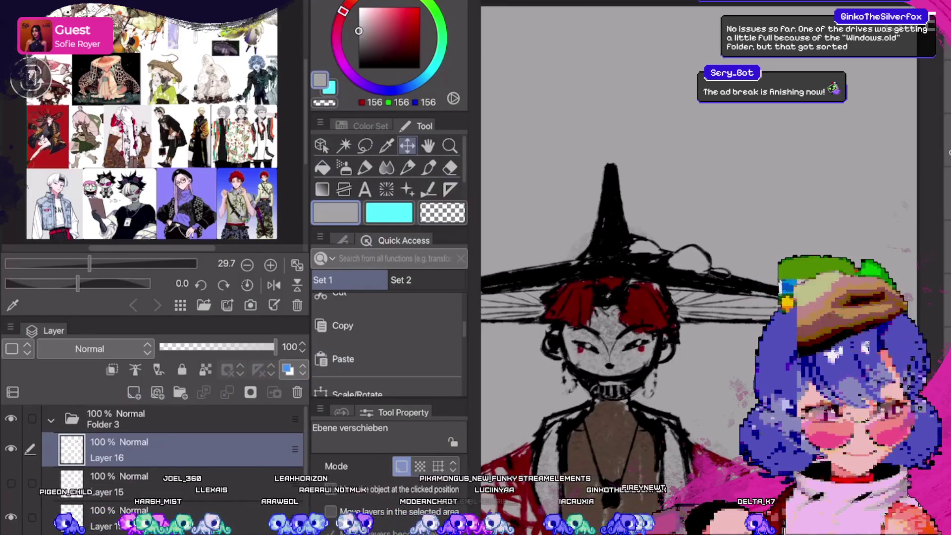
Scale and narrow the hair strand with Ctrl+T, then apply the transform.
scroll(686, 251, down, 2)
scroll(686, 251, down, 2)
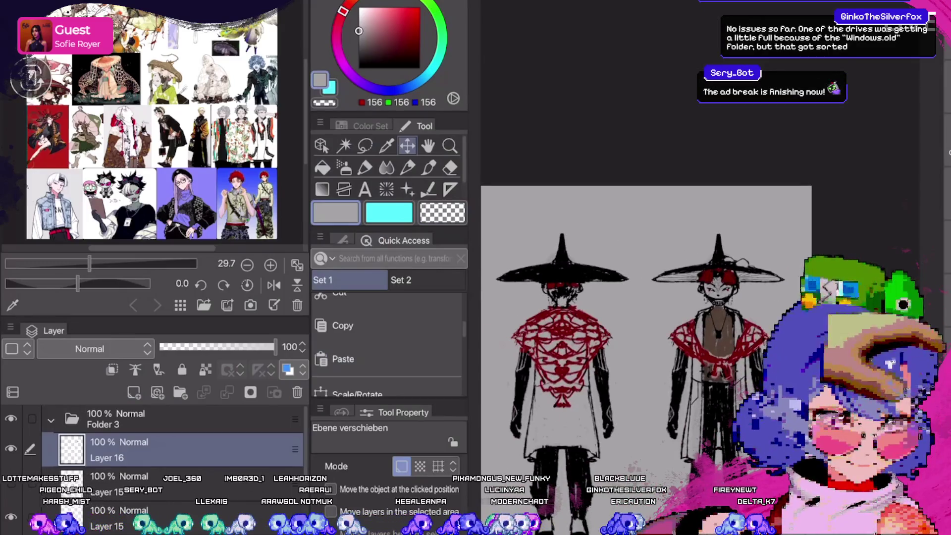
scroll(763, 273, up, 4)
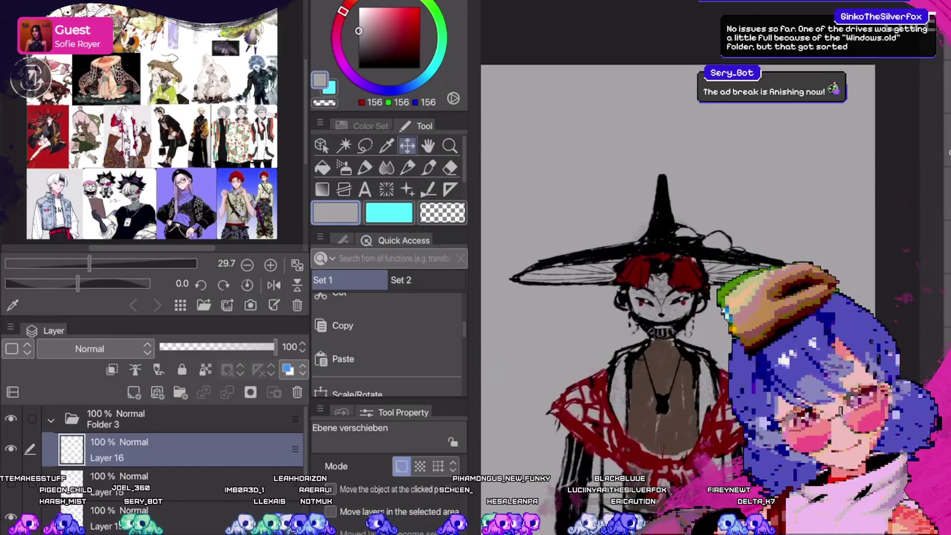
key(ctrl+t)
drag(708, 239, 696, 237)
key(Return)
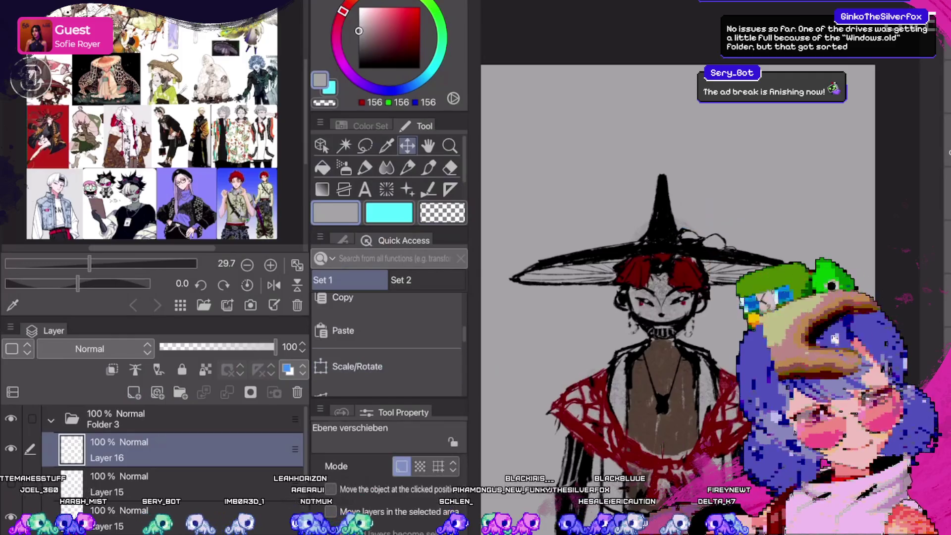
Touch up Layer 17 using fill, the fineliner pen, and transparent erasing.
scroll(726, 265, down, 2)
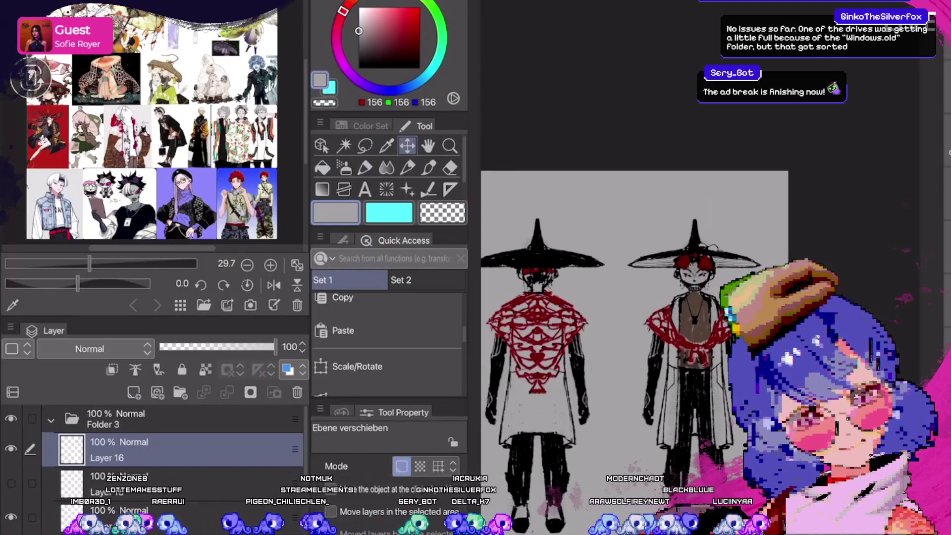
scroll(714, 247, up, 4)
scroll(595, 297, up, 2)
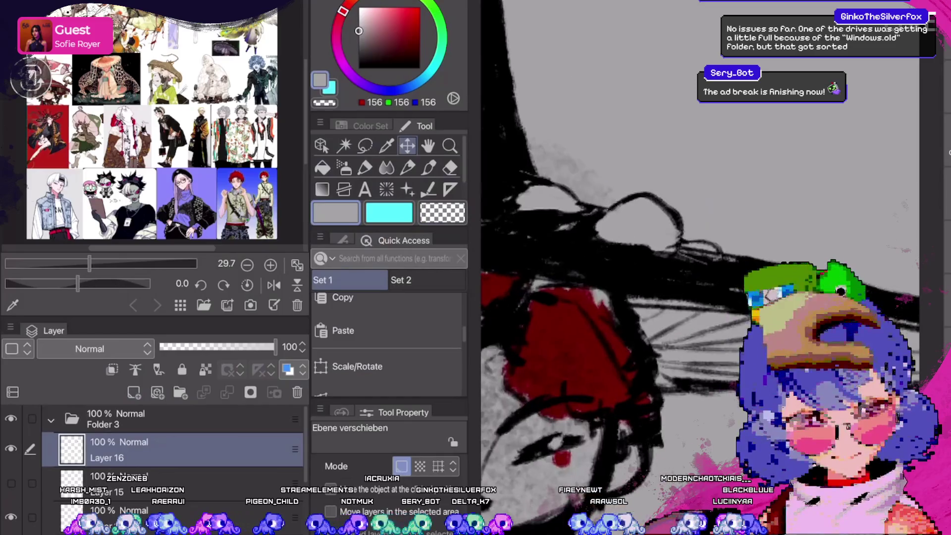
click(178, 483)
key(g)
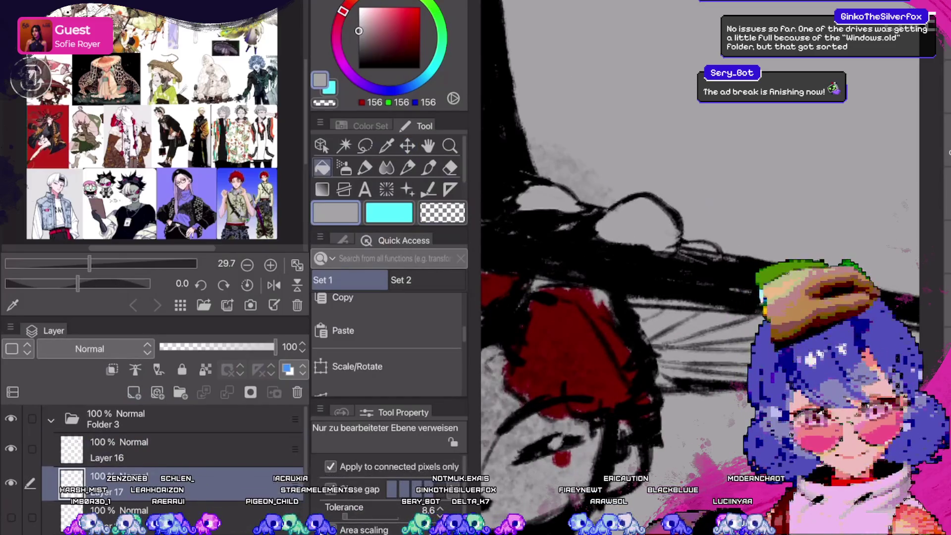
key(p)
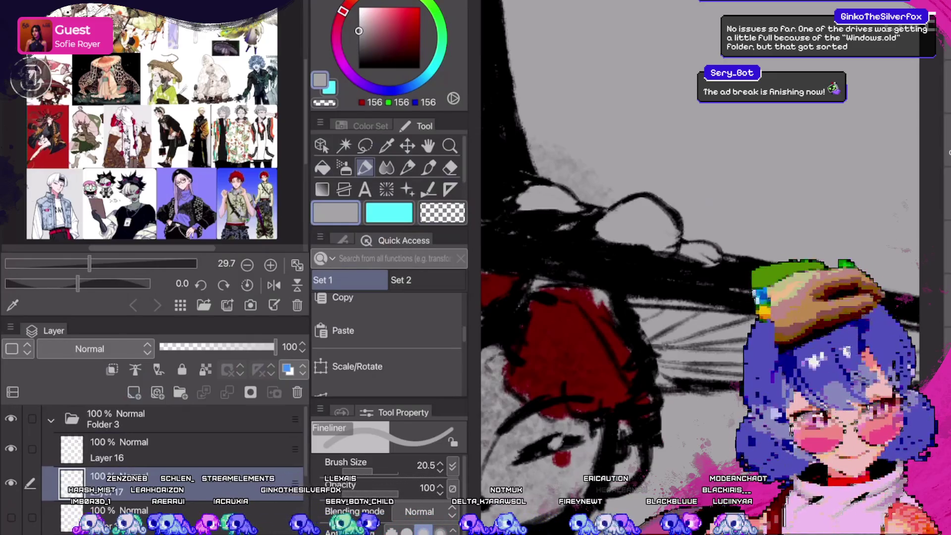
key(c)
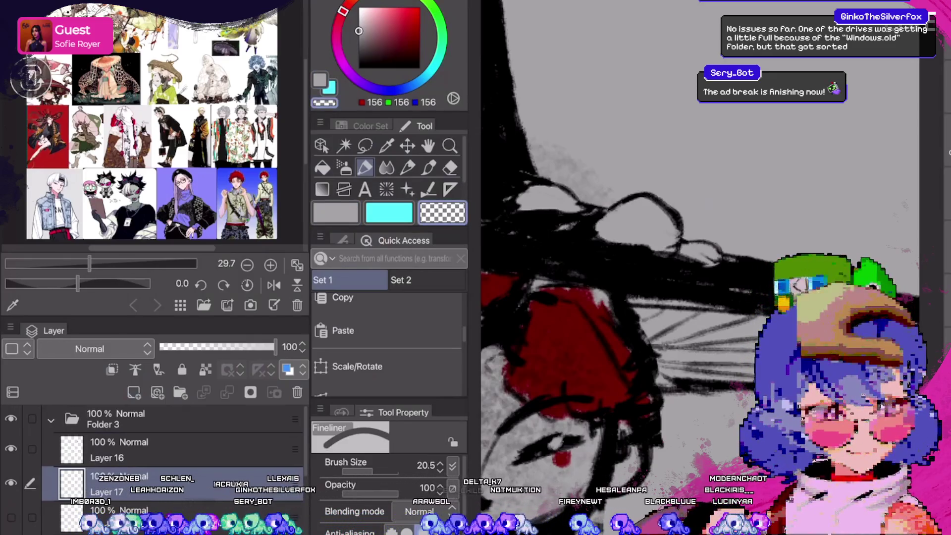
Merge Layer 16 down, apply Scale/Rotate to the hat piece, and pan to show both figures.
scroll(645, 268, down, 5)
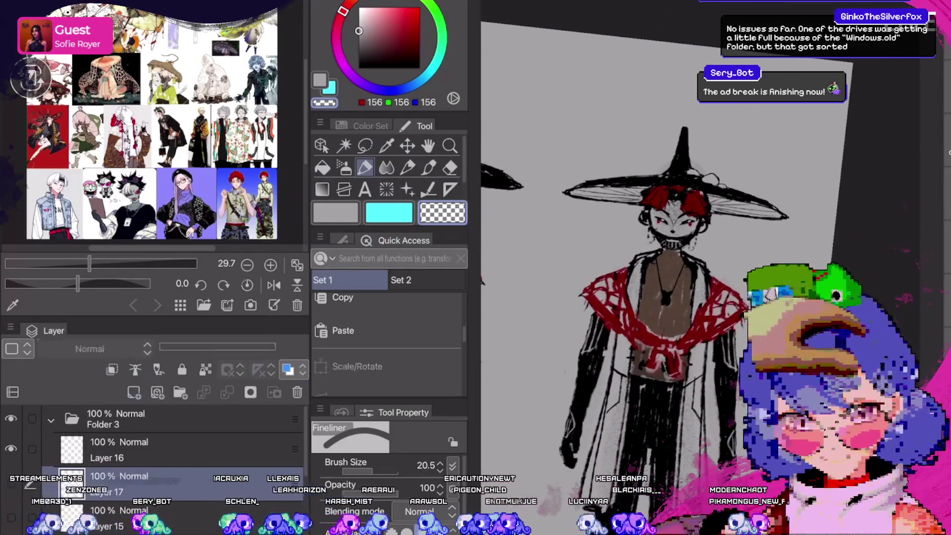
click(119, 449)
key(super+e)
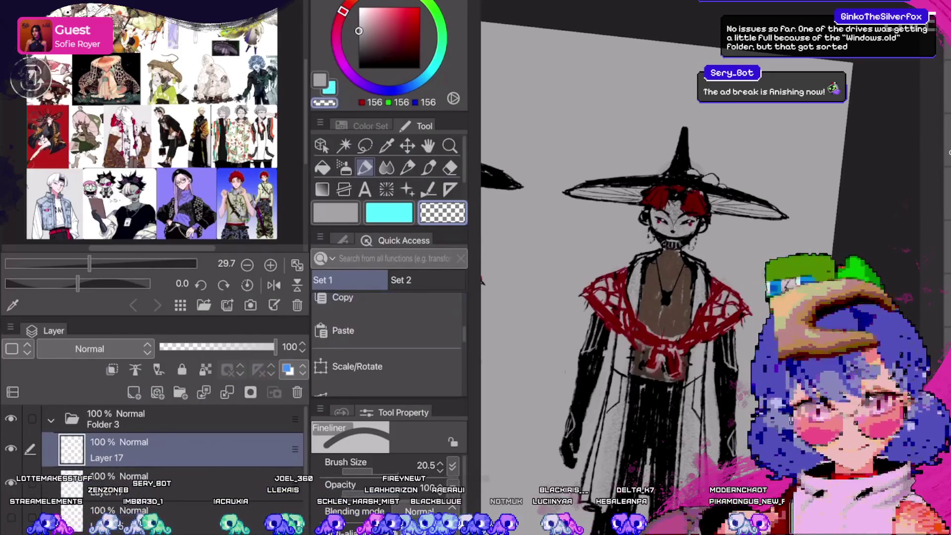
click(129, 300)
click(406, 301)
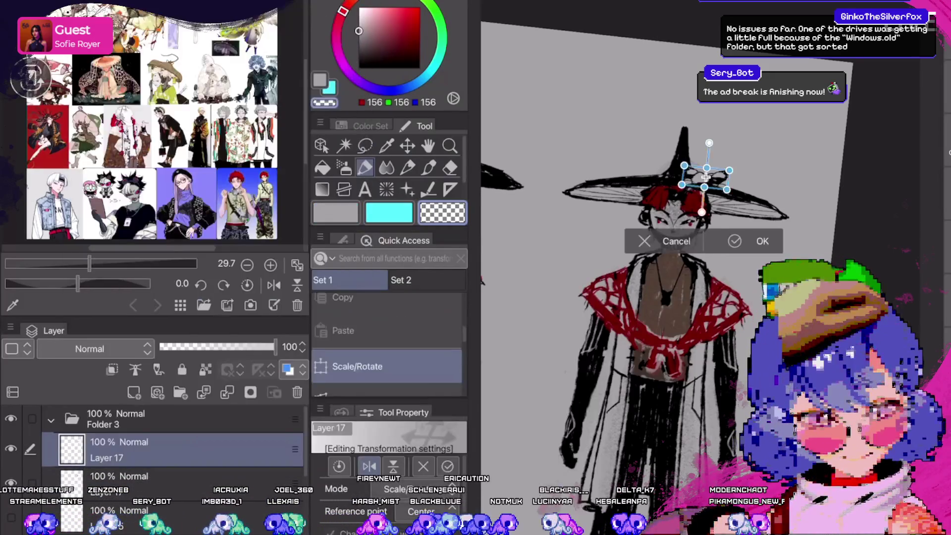
key(Return)
key(k)
drag(706, 177, 832, 153)
key(ctrl+z)
key(ctrl+z)
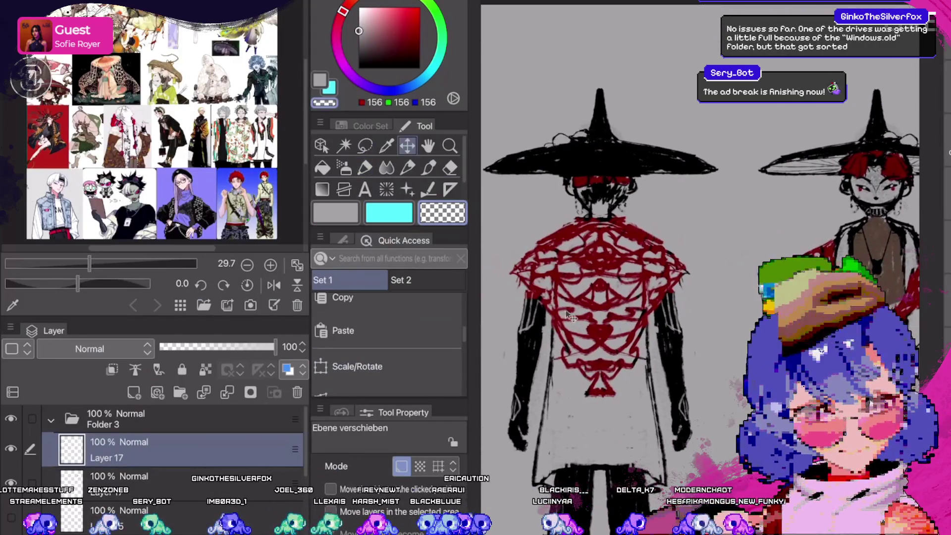
scroll(545, 134, up, 3)
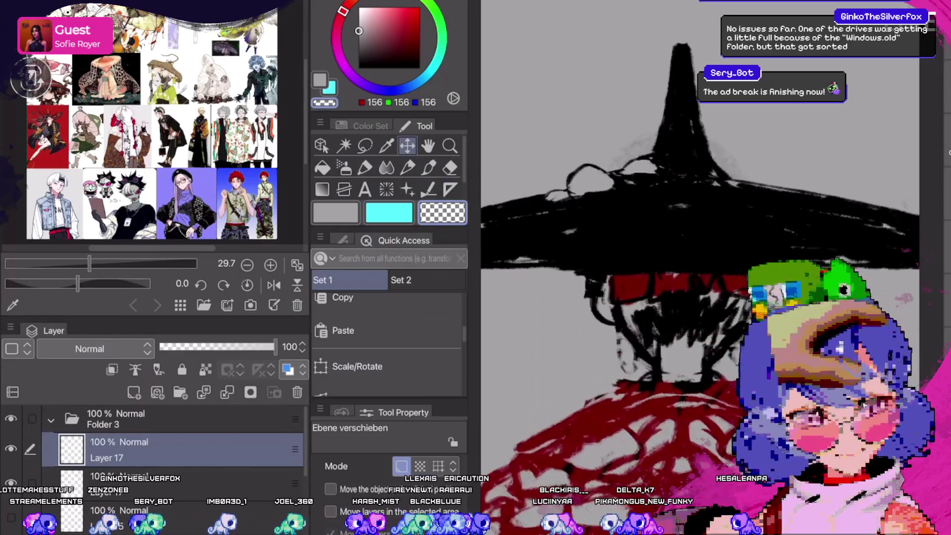
key(m)
mouse_move(662, 141)
mouse_down()
mouse_move(637, 171)
mouse_move(535, 196)
mouse_move(706, 200)
mouse_up()
key(ctrl+d)
scroll(694, 223, down, 3)
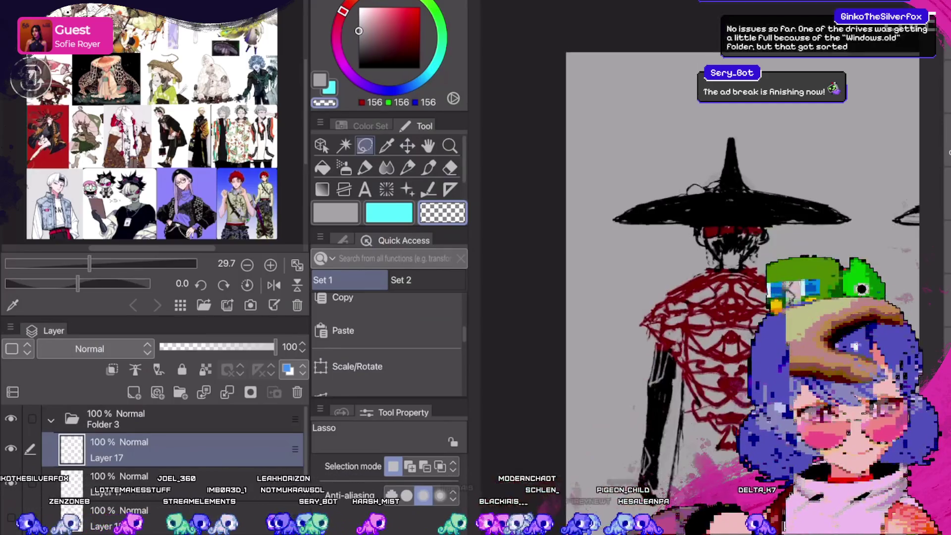
scroll(698, 248, down, 2)
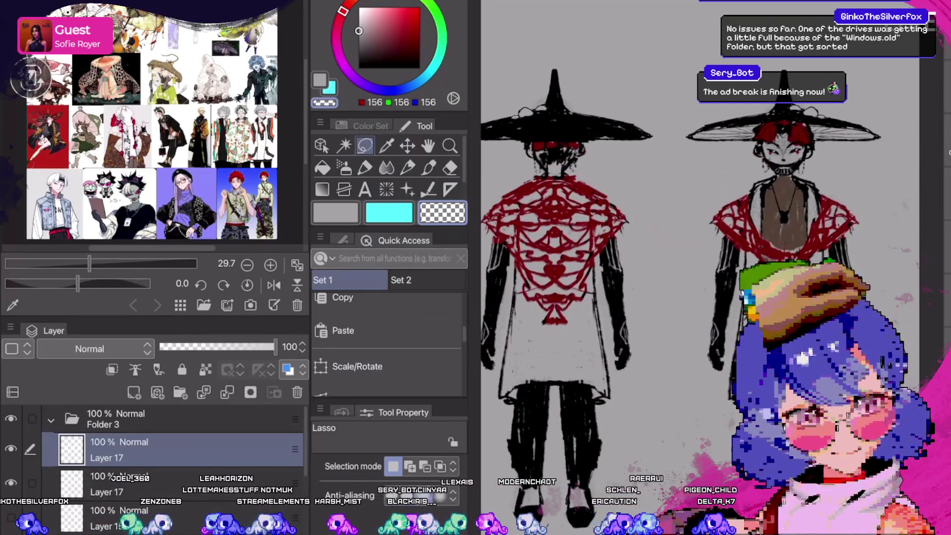
key(ctrl+a)
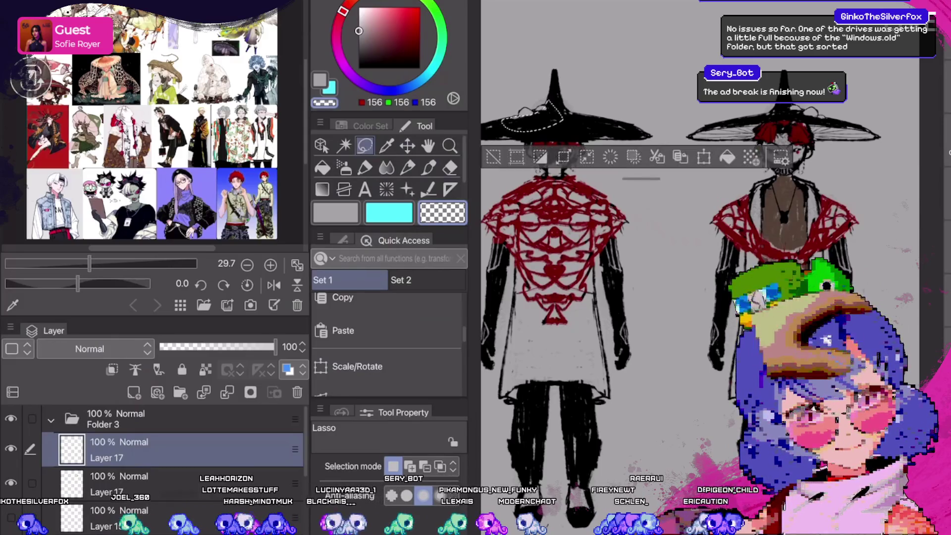
key(ctrl+d)
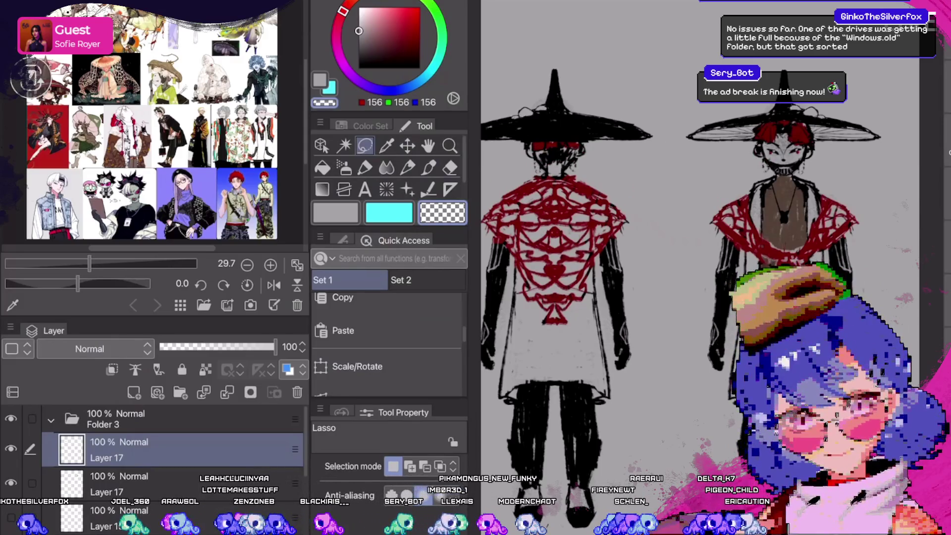
scroll(153, 466, down, 3)
scroll(173, 466, up, 3)
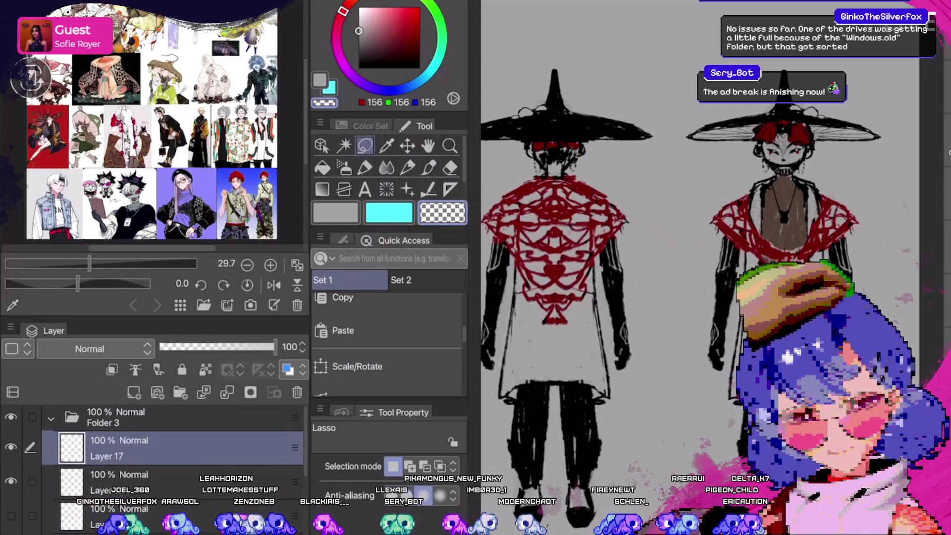
scroll(173, 466, down, 1)
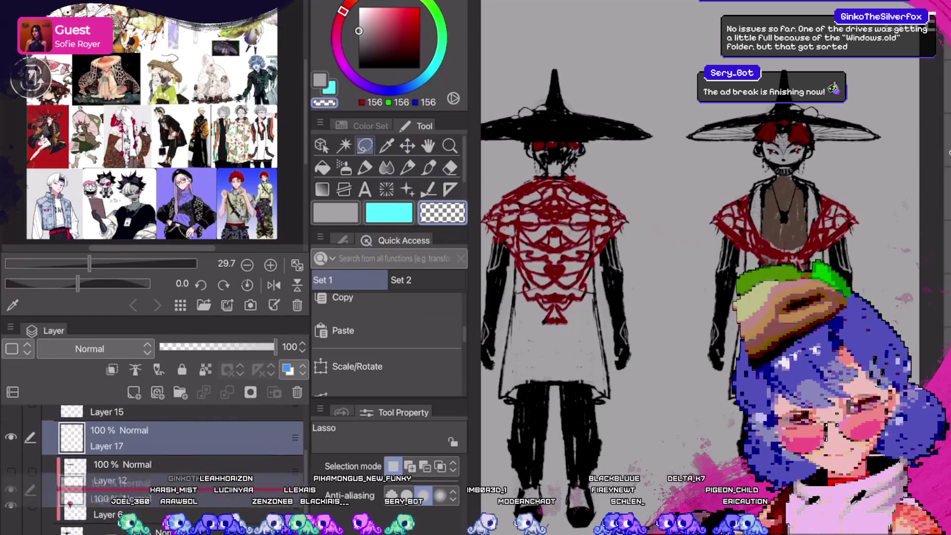
Undo an accidental reorder of Layer 15 and delete the empty Layer 15.
drag(124, 486, 124, 488)
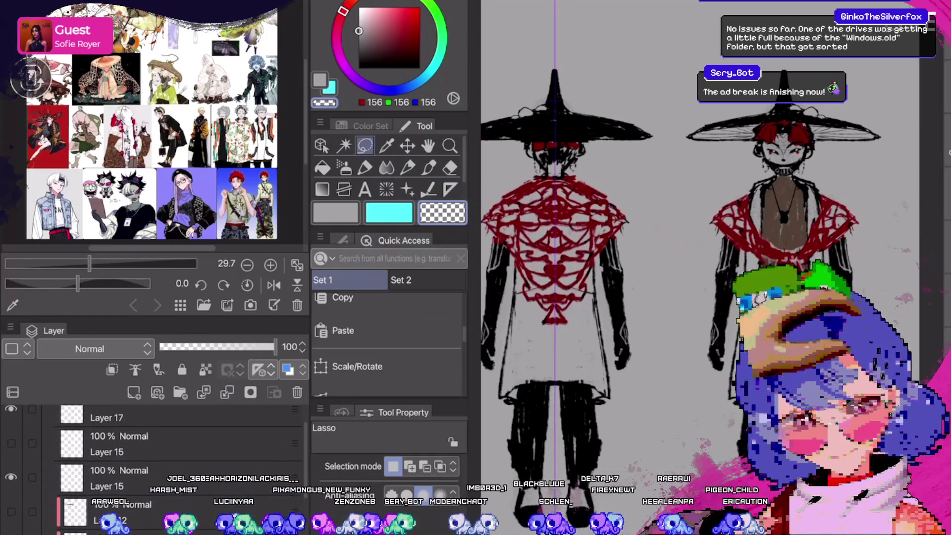
click(124, 513)
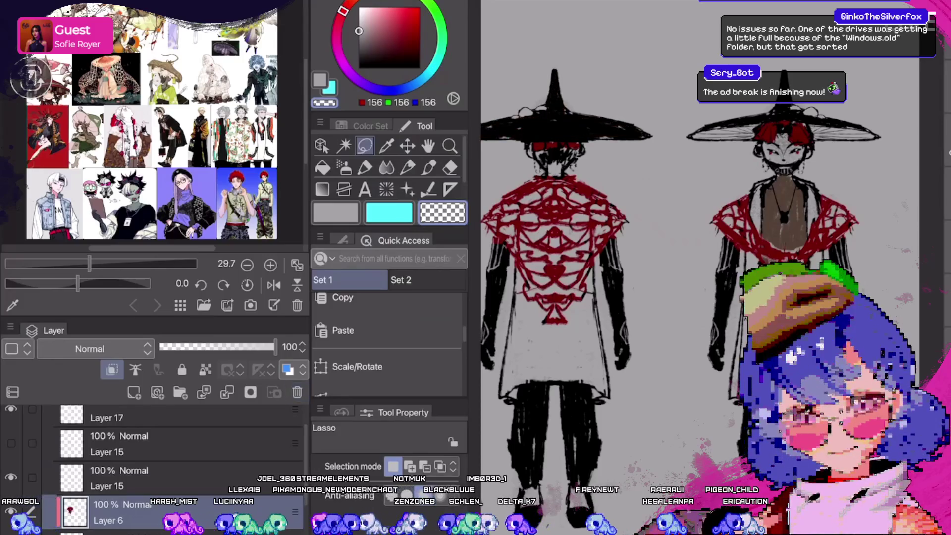
click(124, 444)
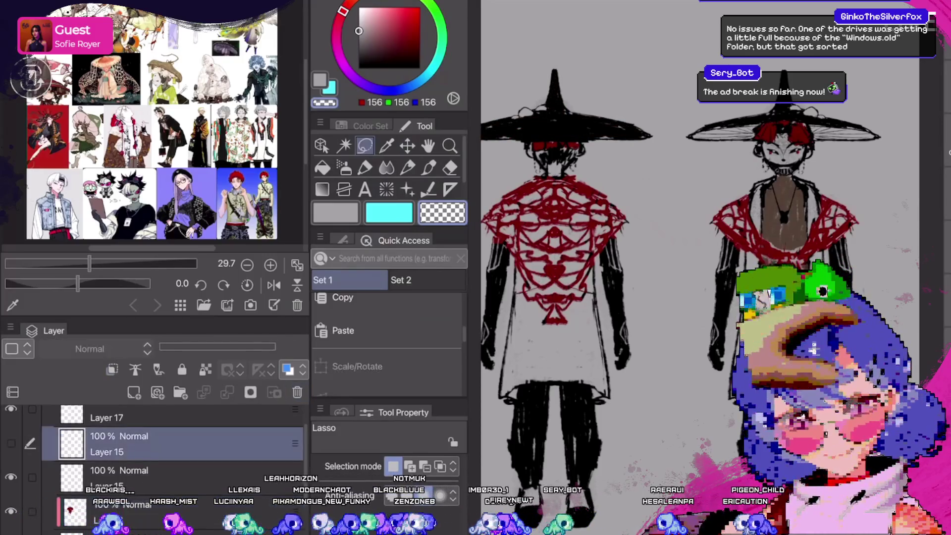
drag(124, 444, 124, 476)
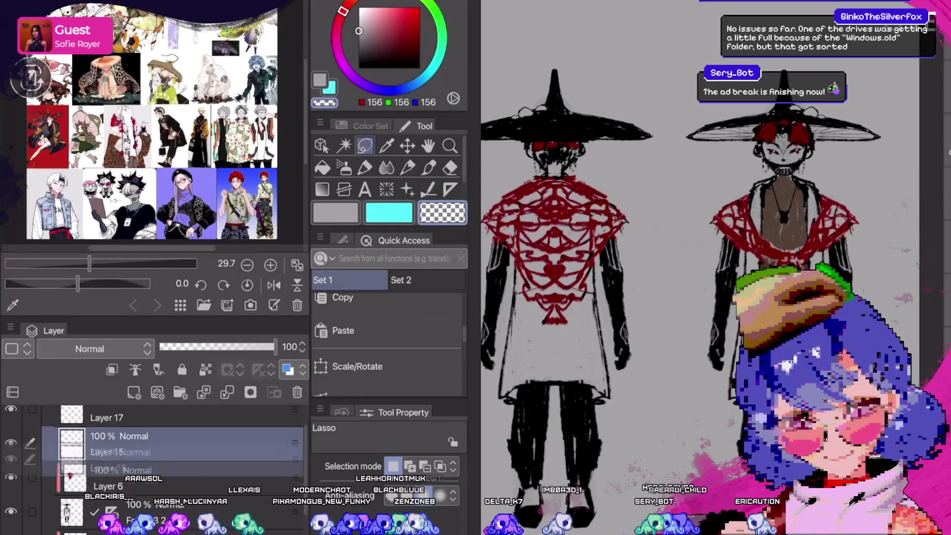
key(ctrl+z)
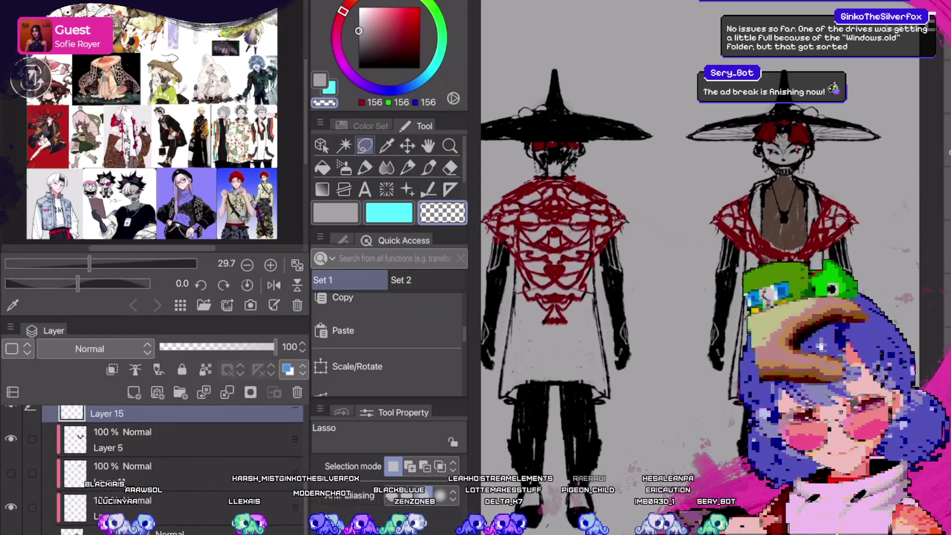
key(ctrl+z)
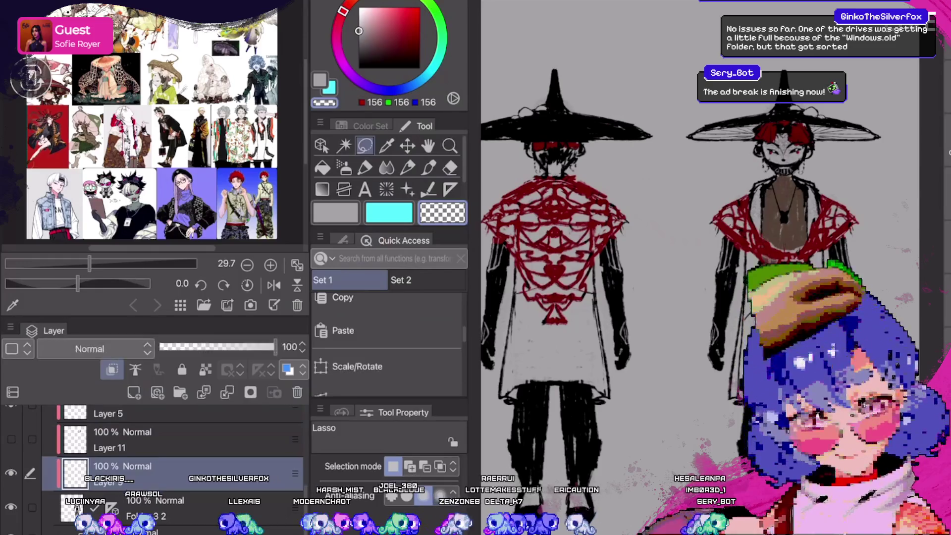
Delete Layers 9, 11 and 17, undoing and redoing stray changes along the way.
click(357, 366)
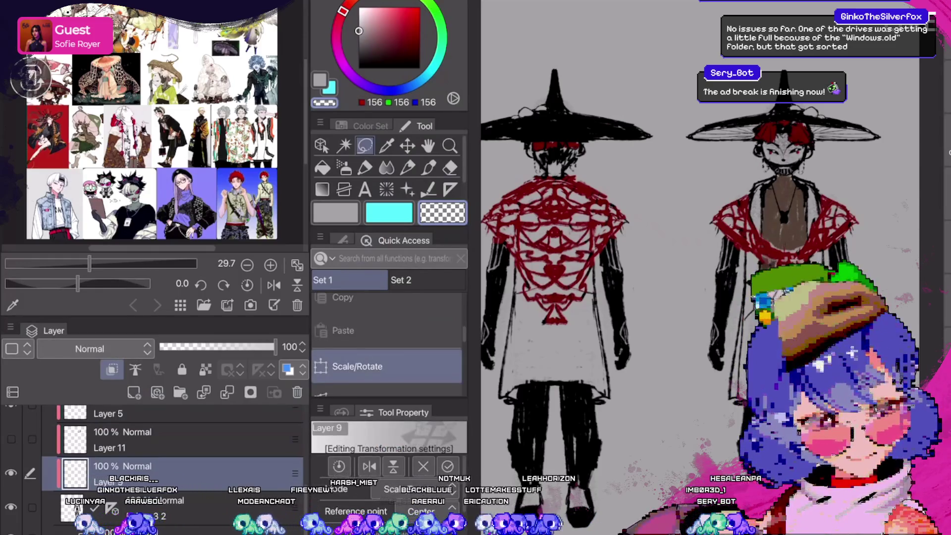
key(Return)
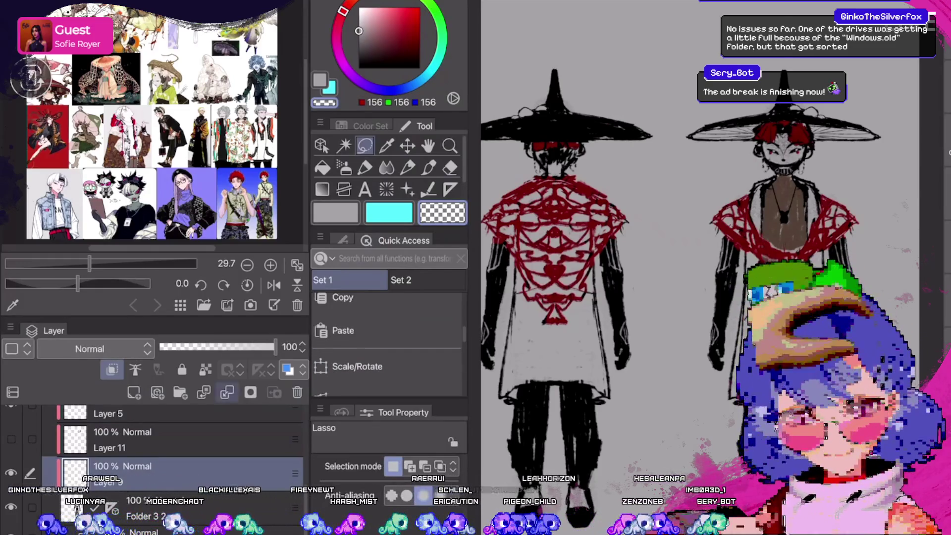
key(ctrl+z)
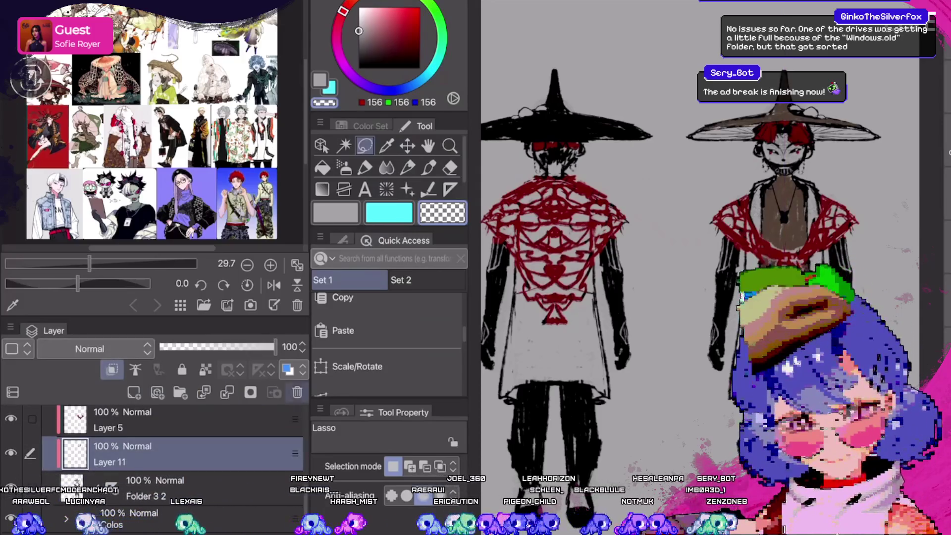
key(ctrl+z)
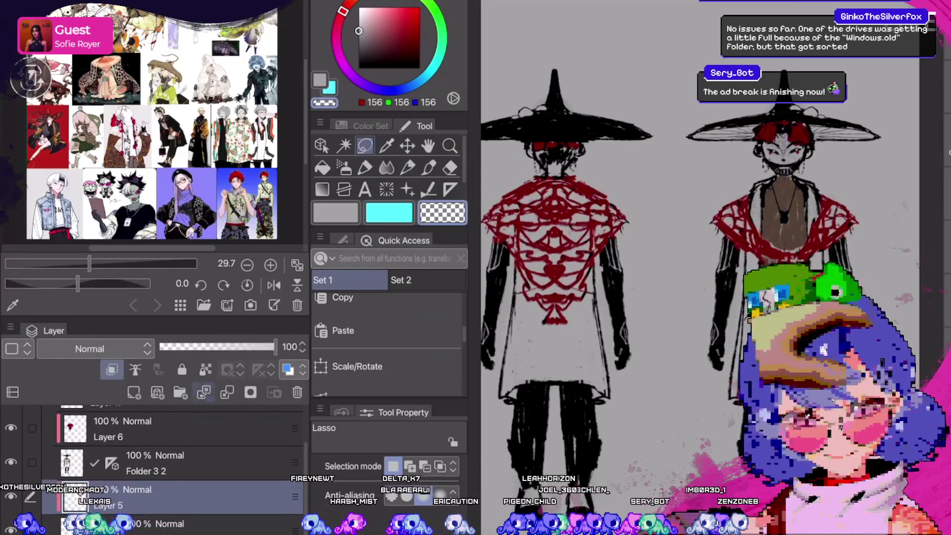
key(ctrl+z)
key(ctrl+z)
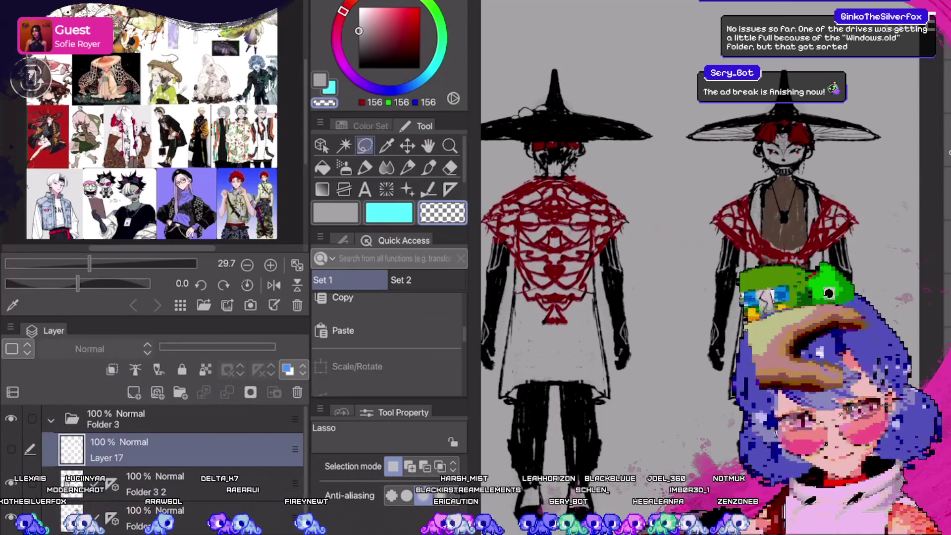
key(ctrl+z)
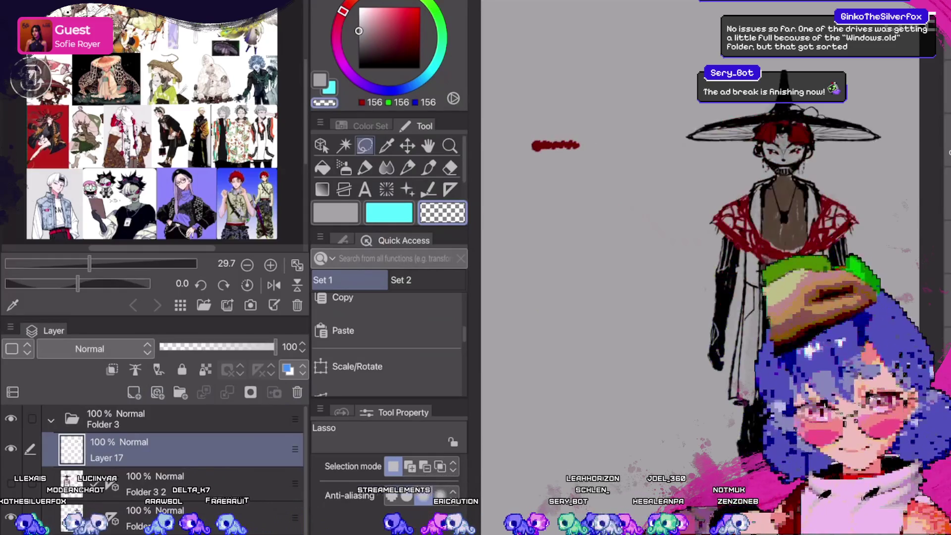
key(ctrl+z)
key(ctrl+z)
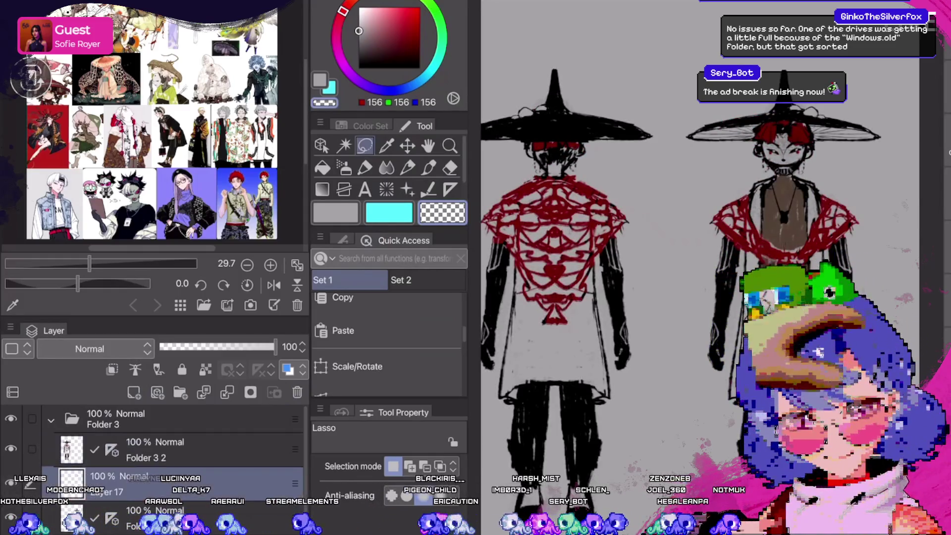
key(ctrl+z)
key(ctrl+z)
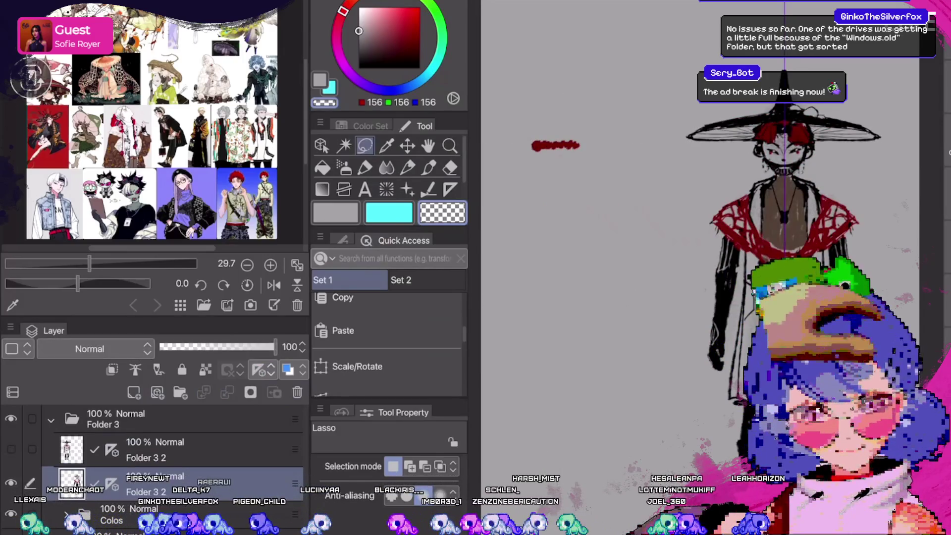
Remove the stray third figure, fit the canvas with Ctrl+0, and save with Ctrl+S.
key(ctrl+y)
key(ctrl+y)
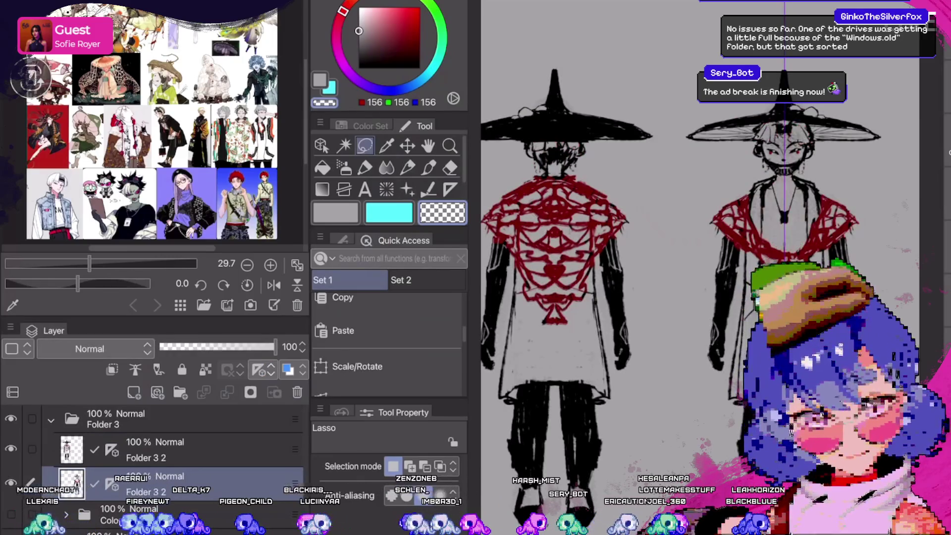
key(ctrl+z)
key(ctrl+z)
key(ctrl+y)
key(ctrl+y)
key(ctrl+y)
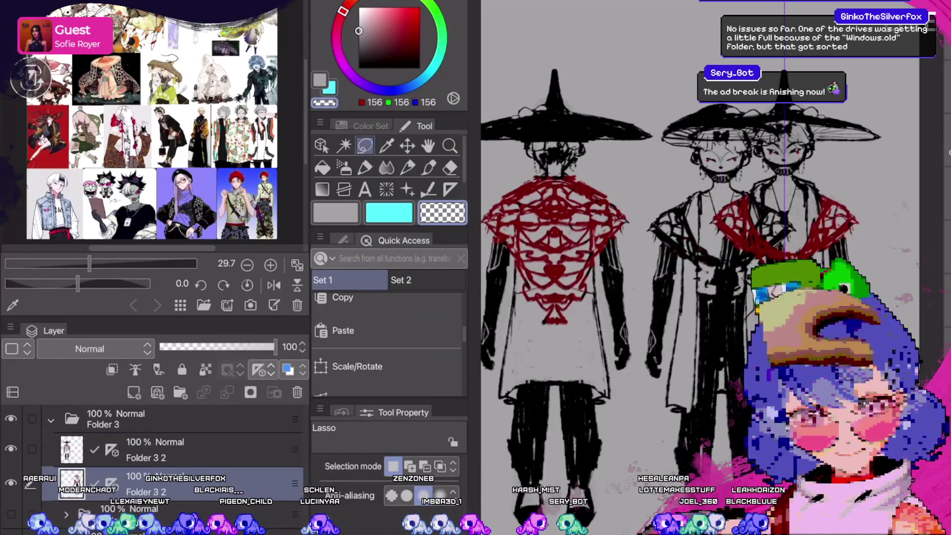
key(ctrl+z)
key(ctrl+z)
key(ctrl+y)
key(ctrl+0)
key(alt+f)
key(Escape)
key(ctrl+s)
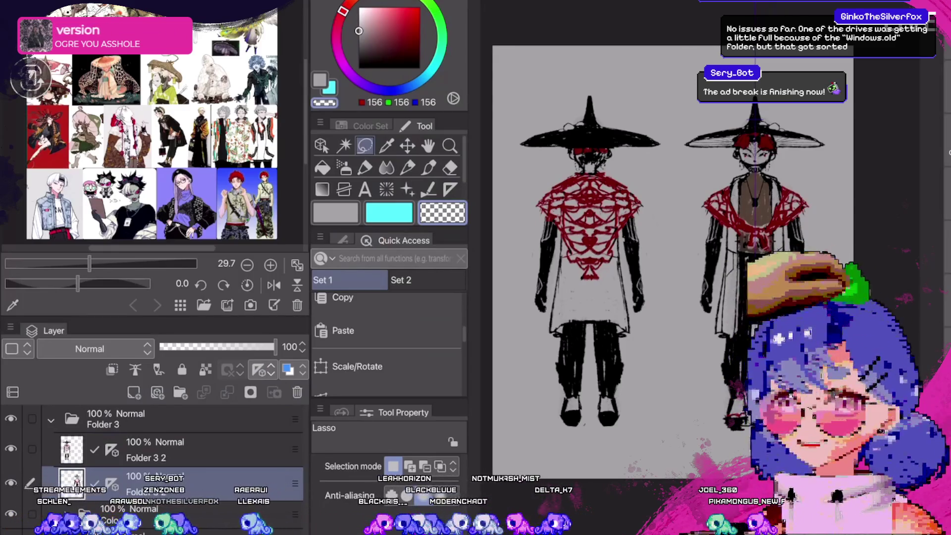
Collapse Folder 3 in the Layer panel and zoom around the sheet to review it.
scroll(590, 267, up, 1)
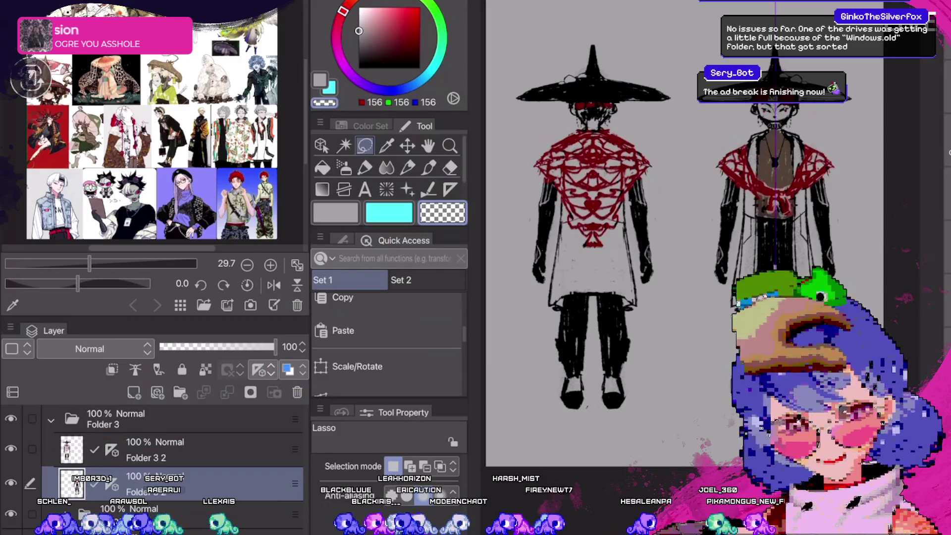
click(51, 420)
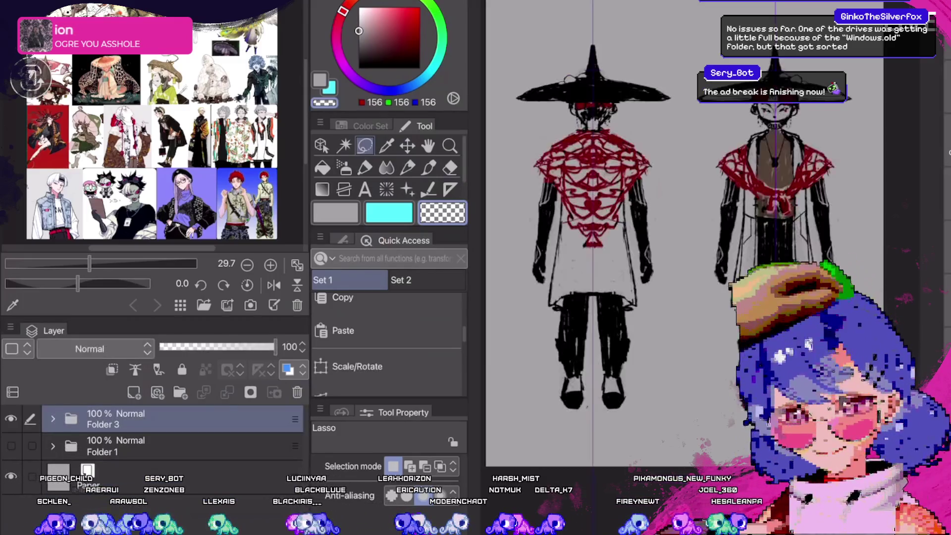
scroll(691, 226, up, 1)
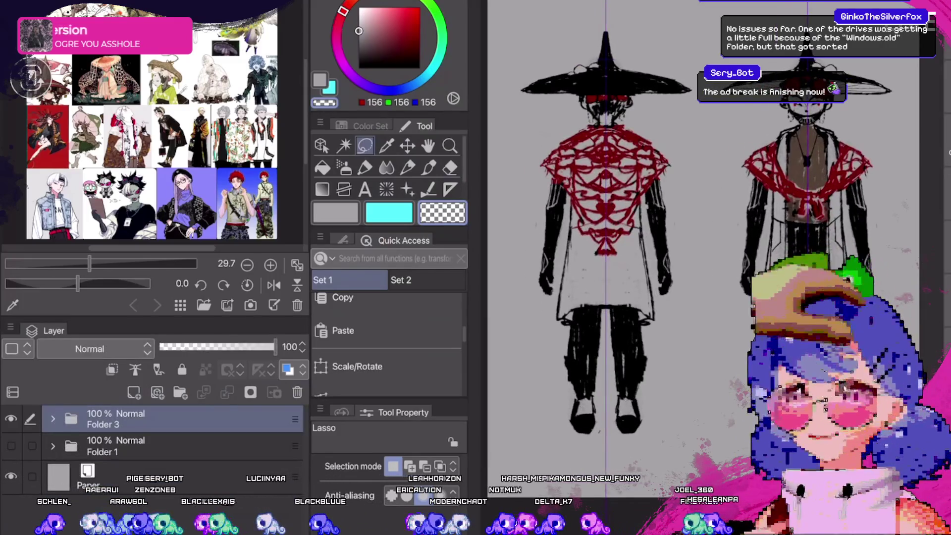
scroll(691, 226, down, 1)
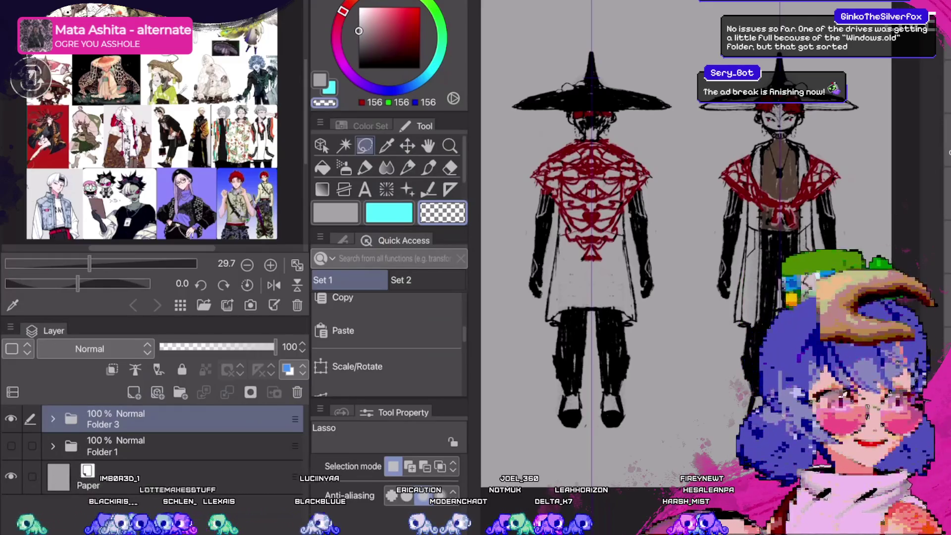
scroll(691, 226, down, 2)
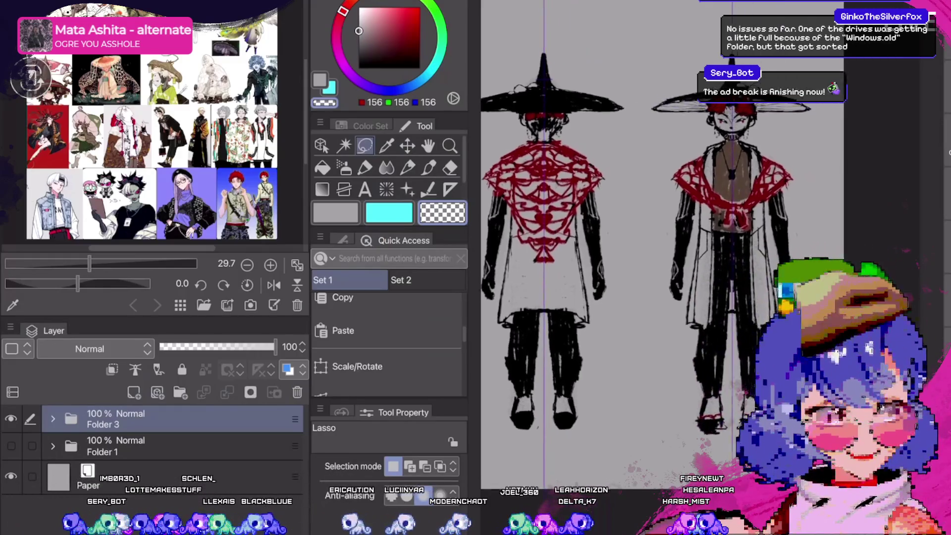
scroll(691, 226, up, 1)
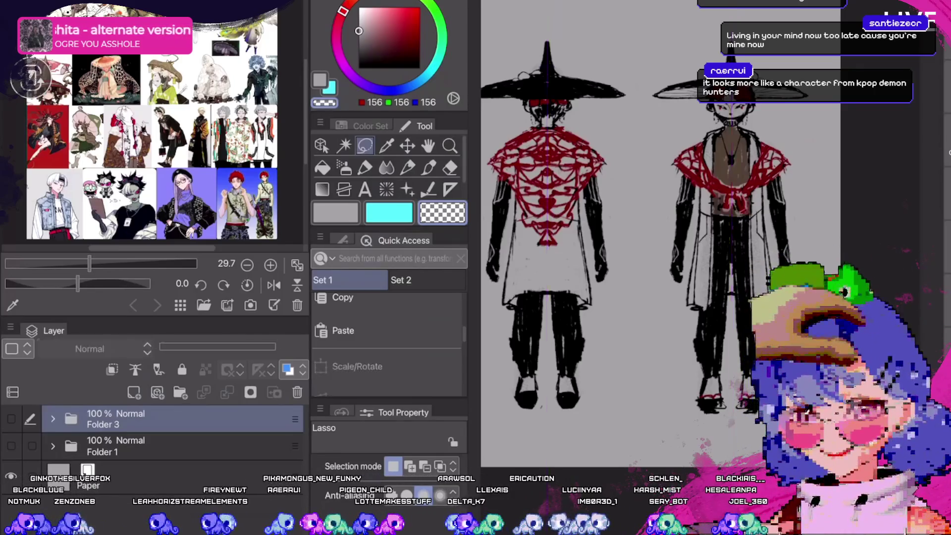
Toggle Folder 1 and Folder 3 visibility to compare the black sketch with the finished figures.
click(11, 445)
click(10, 418)
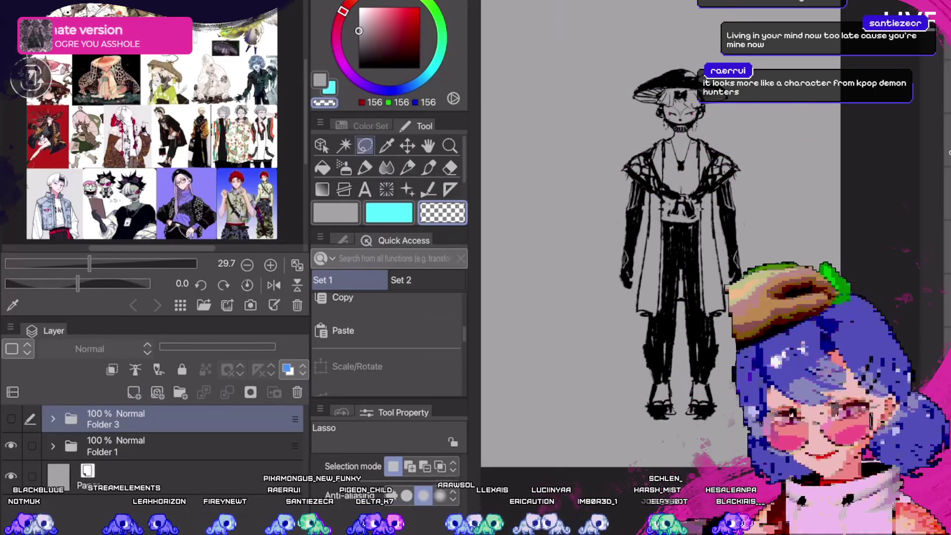
click(11, 419)
click(11, 445)
Zoom and pan the reference image to the layered outfit and floral patterned jacket.
scroll(153, 124, up, 5)
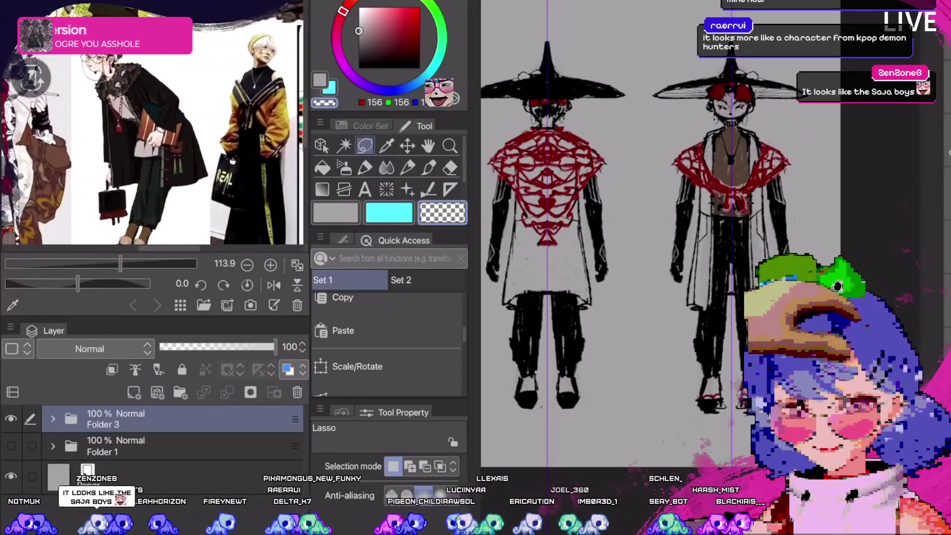
scroll(154, 124, up, 1)
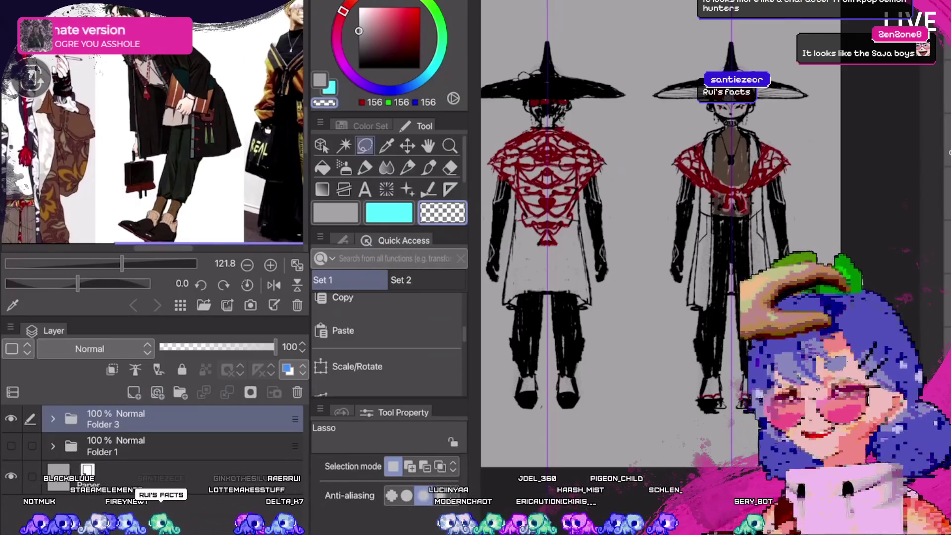
drag(215, 223, 144, 198)
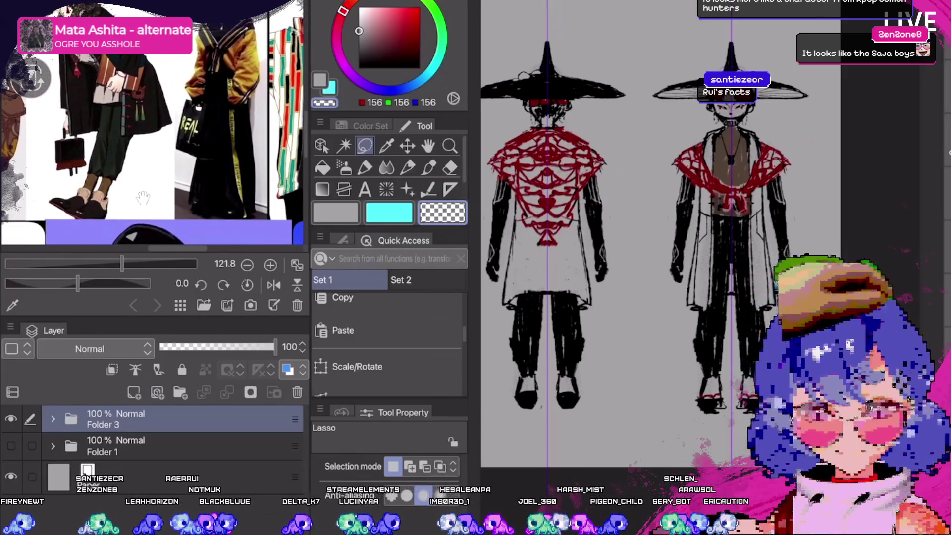
drag(143, 198, 141, 200)
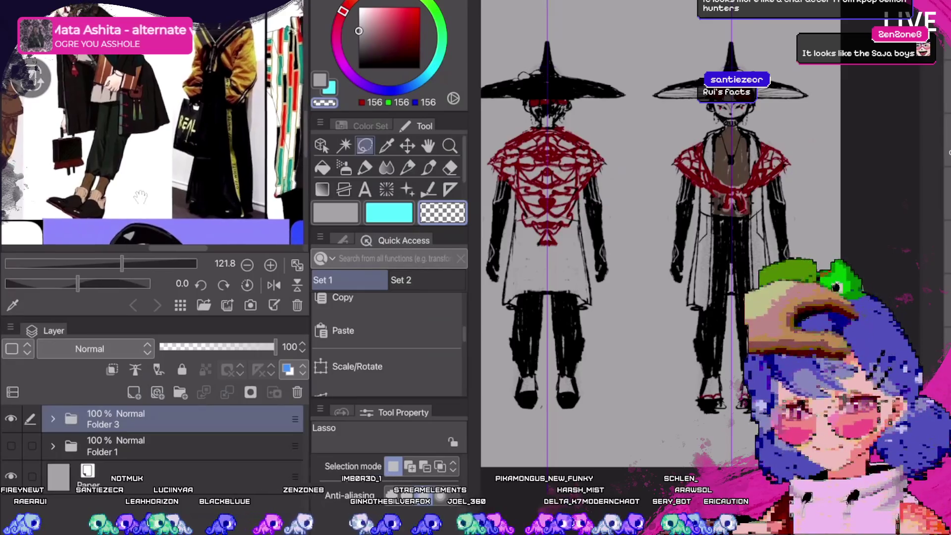
drag(141, 198, 129, 166)
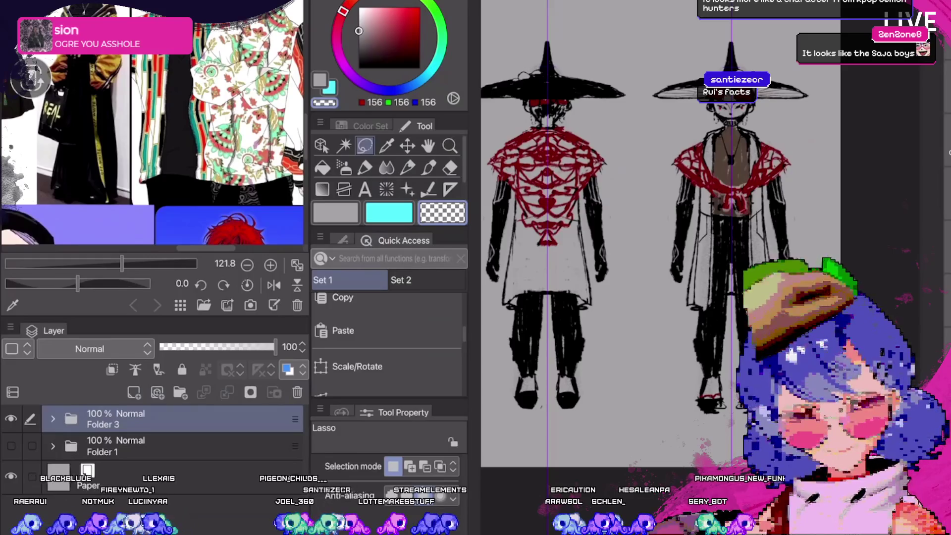
mouse_move(187, 192)
mouse_down()
mouse_move(98, 224)
mouse_move(135, 228)
mouse_move(225, 163)
mouse_move(168, 198)
mouse_move(155, 166)
mouse_up()
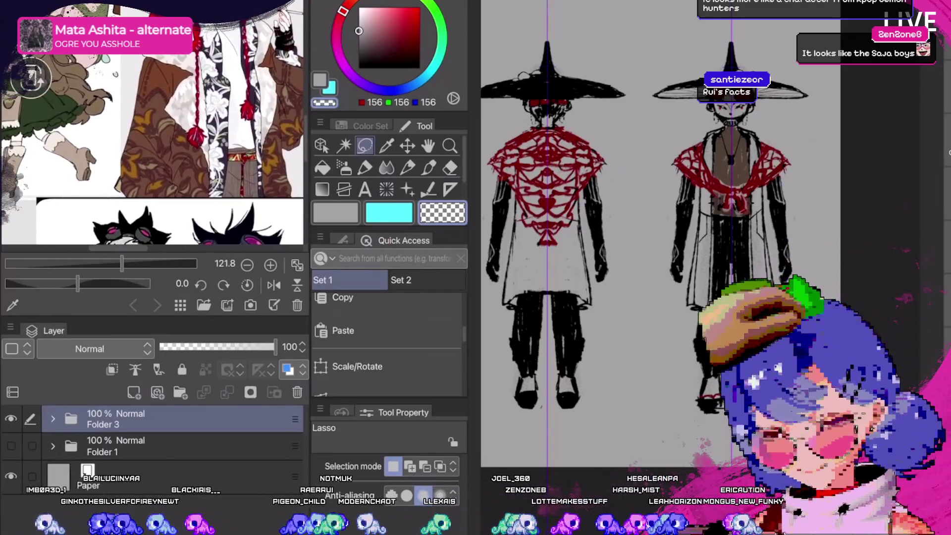
Add a new layer above Folder 3 2, switch to the inking brush, and sample the chest's brown skin tone.
click(53, 419)
click(149, 449)
key(ctrl+shift+n)
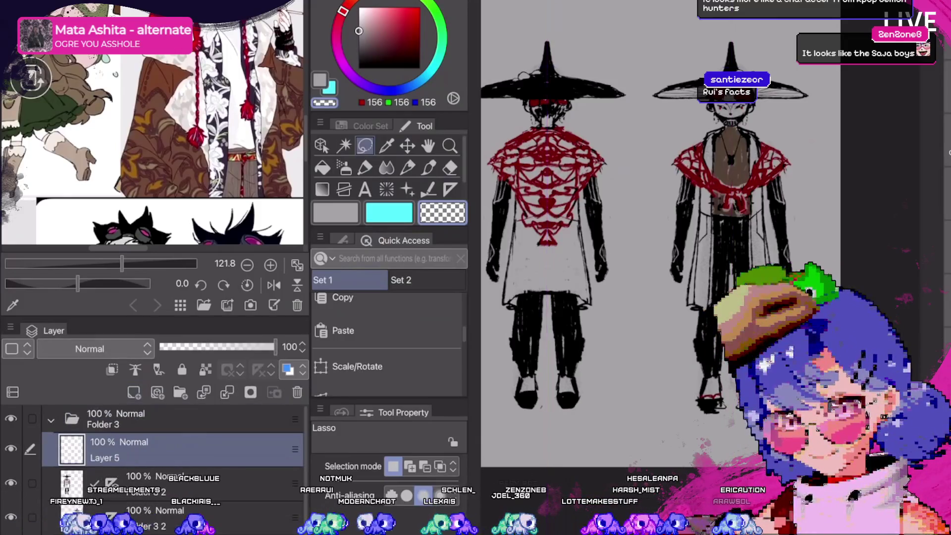
key(b)
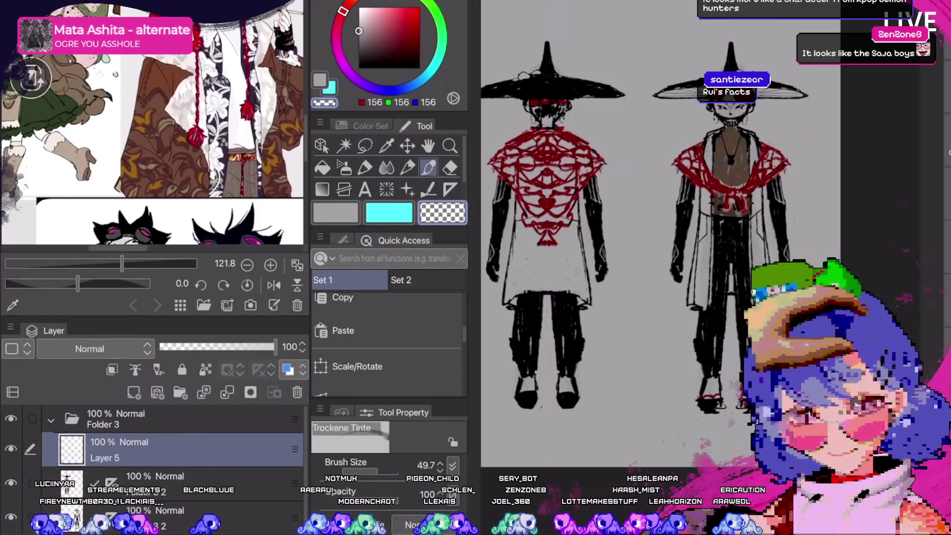
alt+click(724, 187)
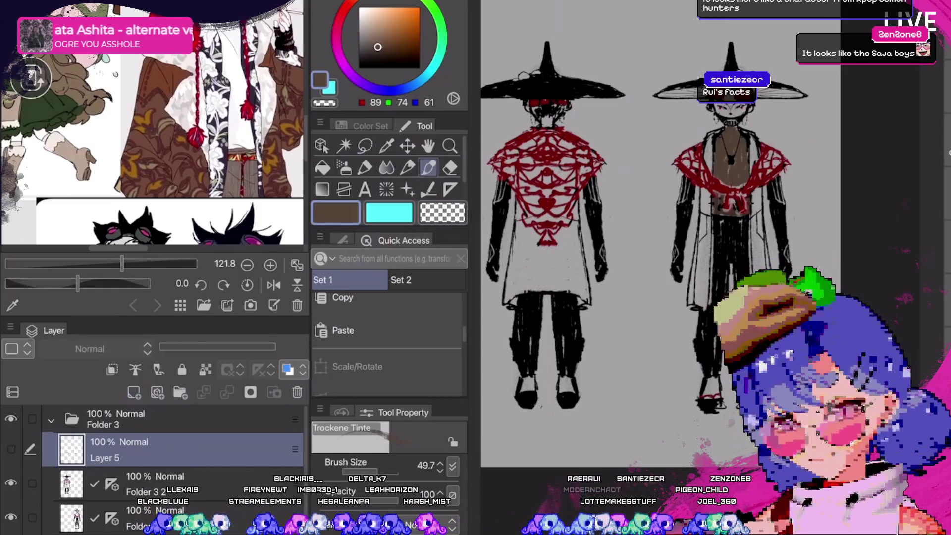
click(173, 483)
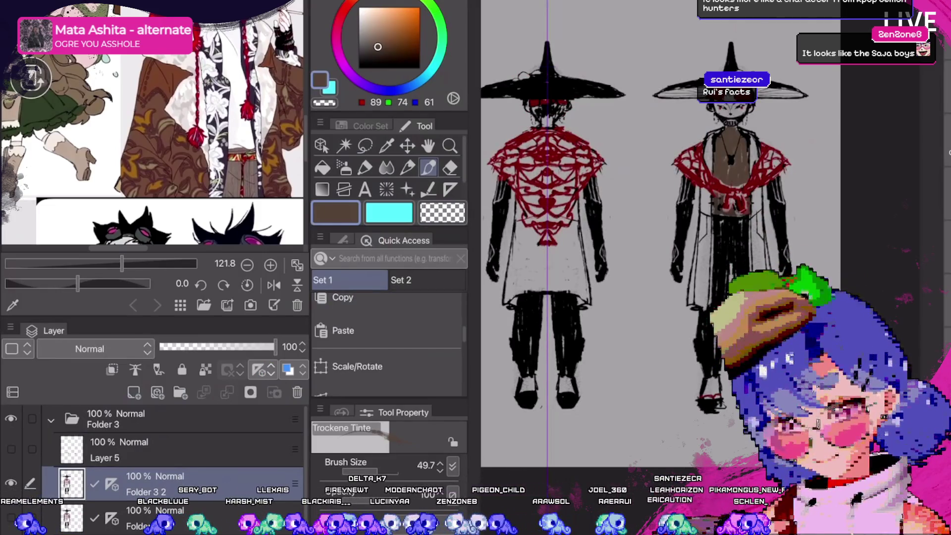
Ink black strokes across the back figure's waist, undoing and redoing to compare.
scroll(644, 247, up, 3)
key(c)
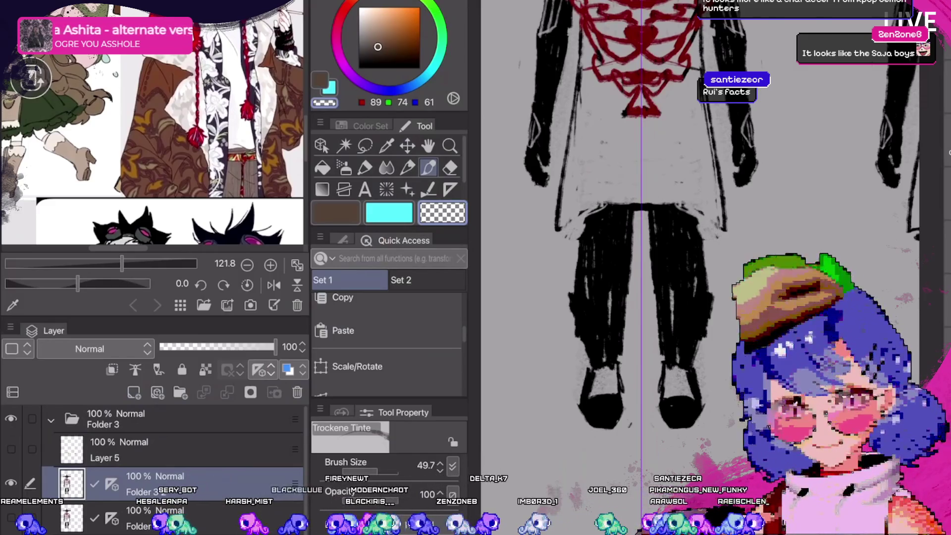
alt+click(594, 297)
drag(609, 195, 639, 194)
drag(649, 194, 675, 193)
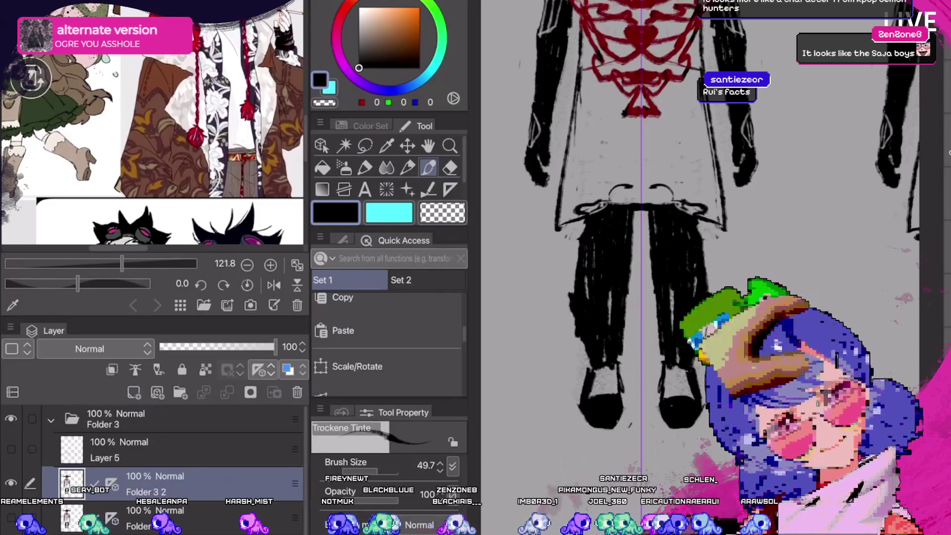
key(ctrl+z)
key(ctrl+z)
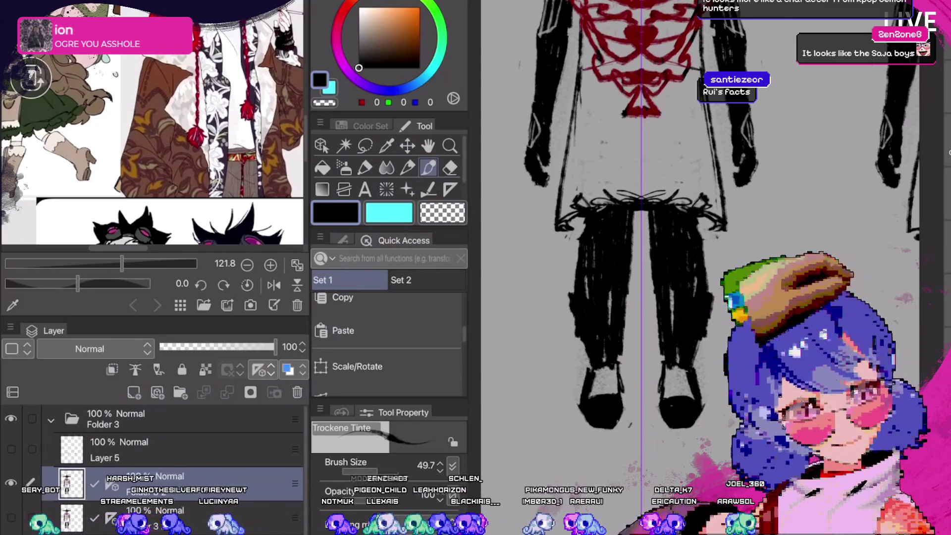
key(ctrl+y)
key(ctrl+y)
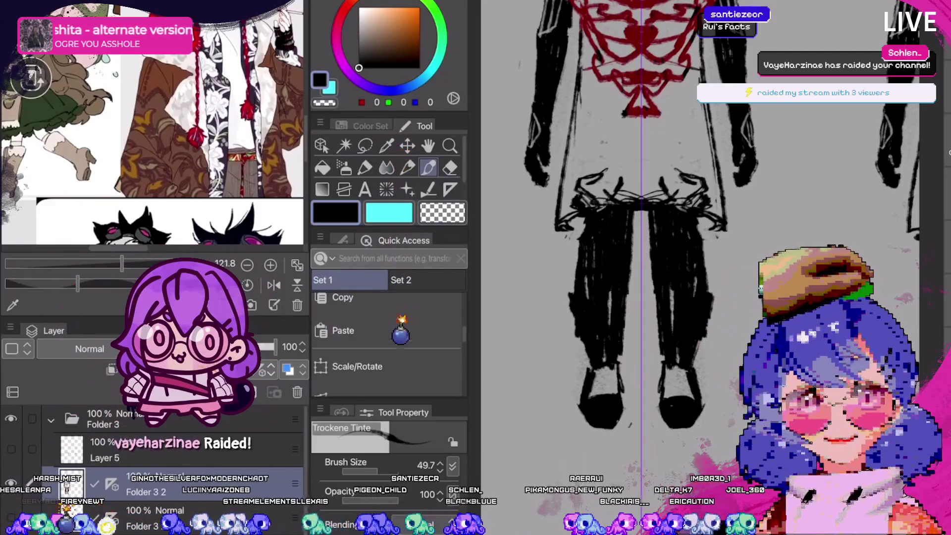
Step back through the stroke history, zoom out to both figures, and start saving.
key(ctrl+z)
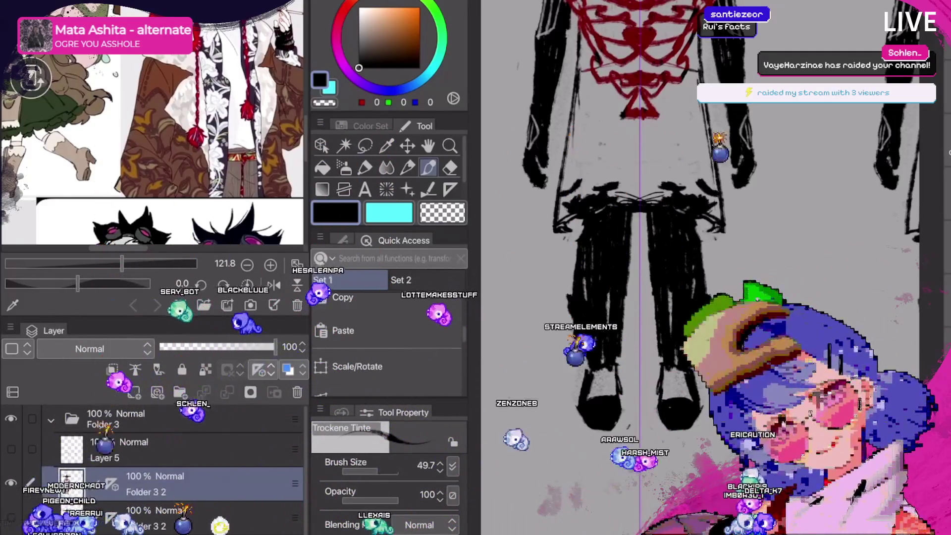
key(ctrl+z)
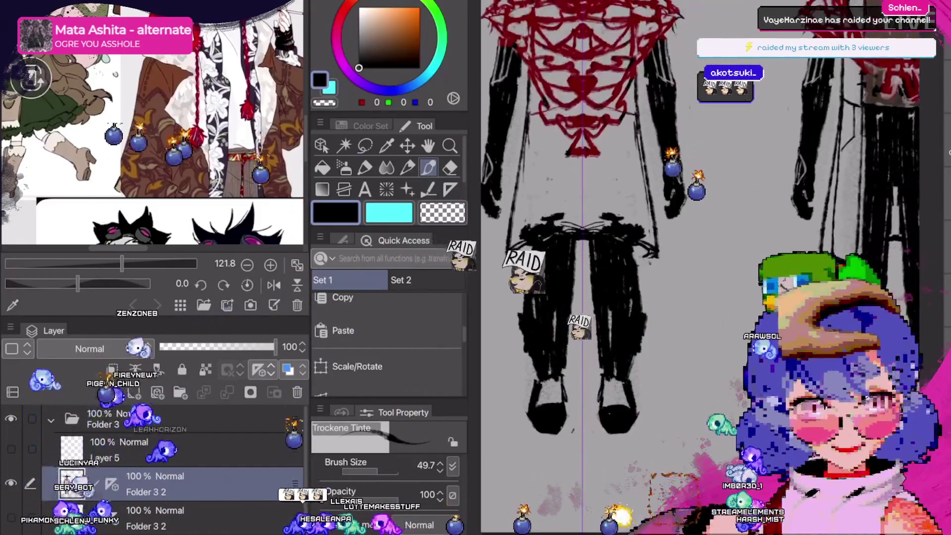
key(ctrl+z)
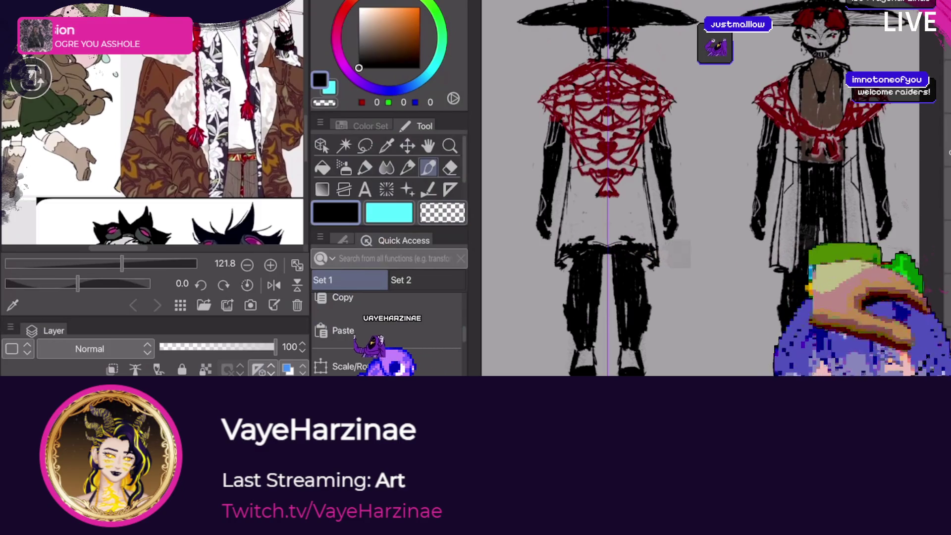
scroll(604, 243, up, 2)
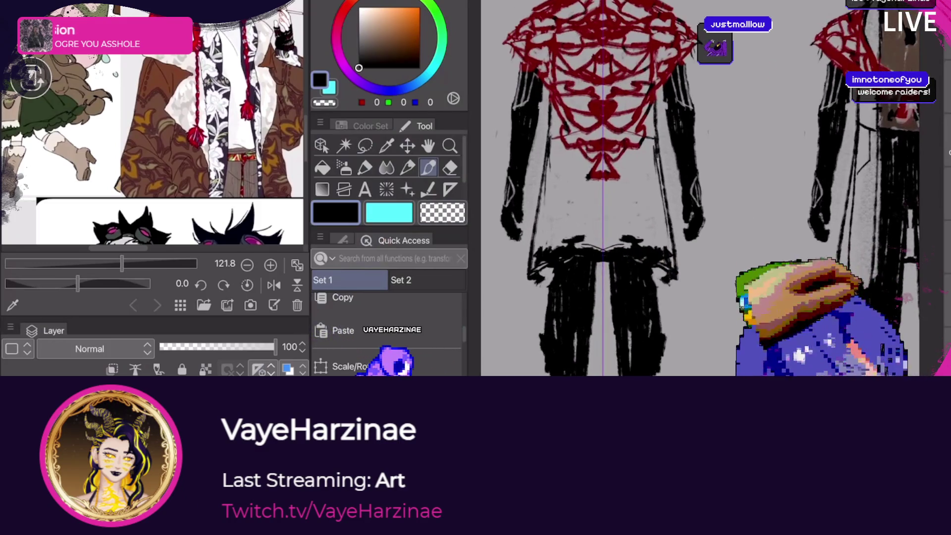
key(c)
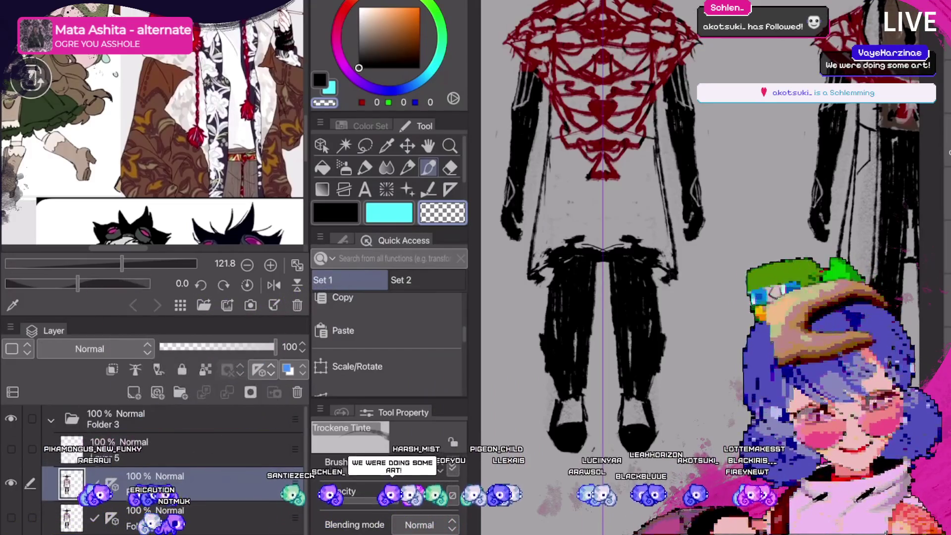
key(ctrl+minus)
key(ctrl+minus)
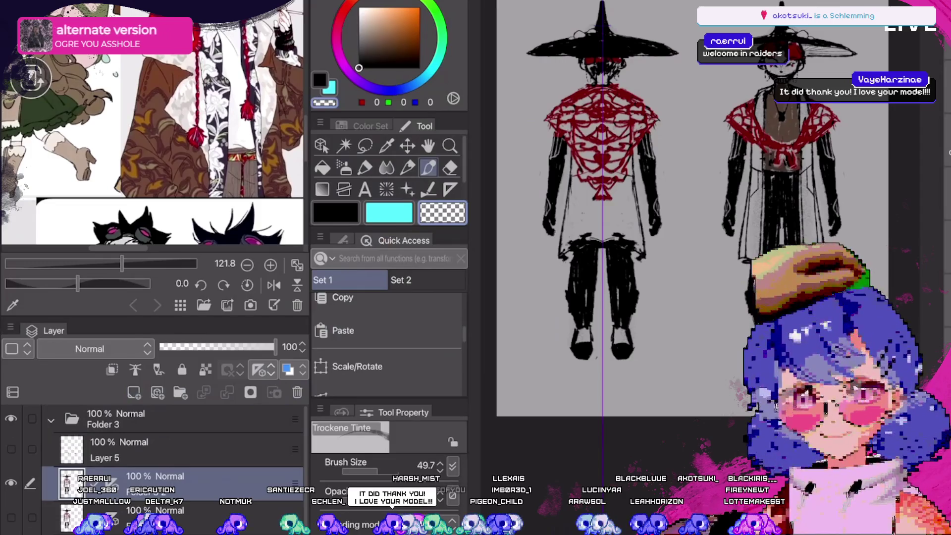
key(alt+f)
Open the File menu listing Save as, Export and Timelapse.
click(85, 66)
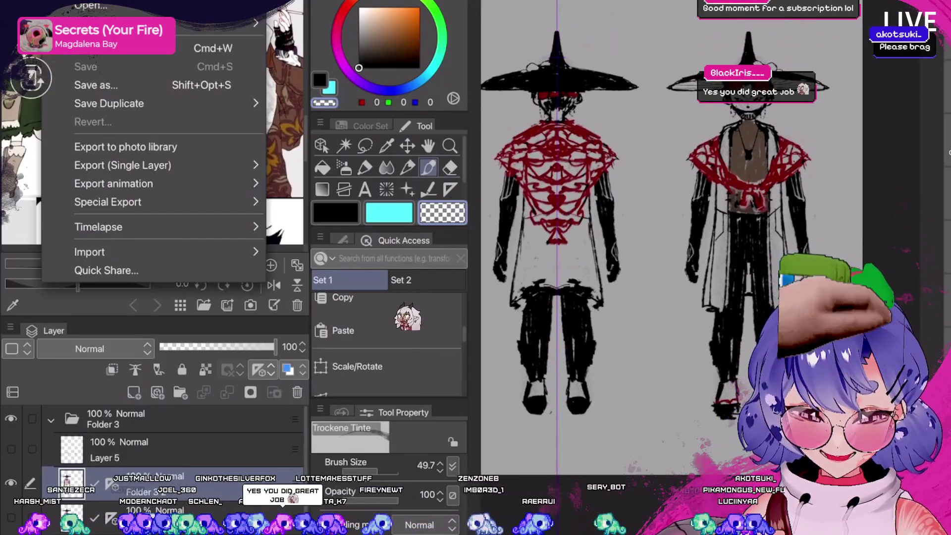
Close the File menu twice without running any command, keeping the finished character sheet on screen.
key(Escape)
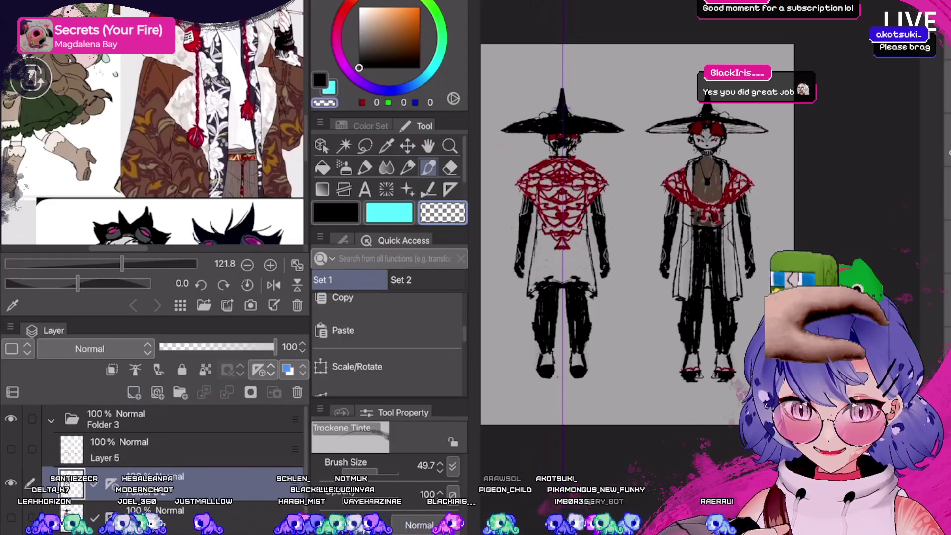
click(54, 3)
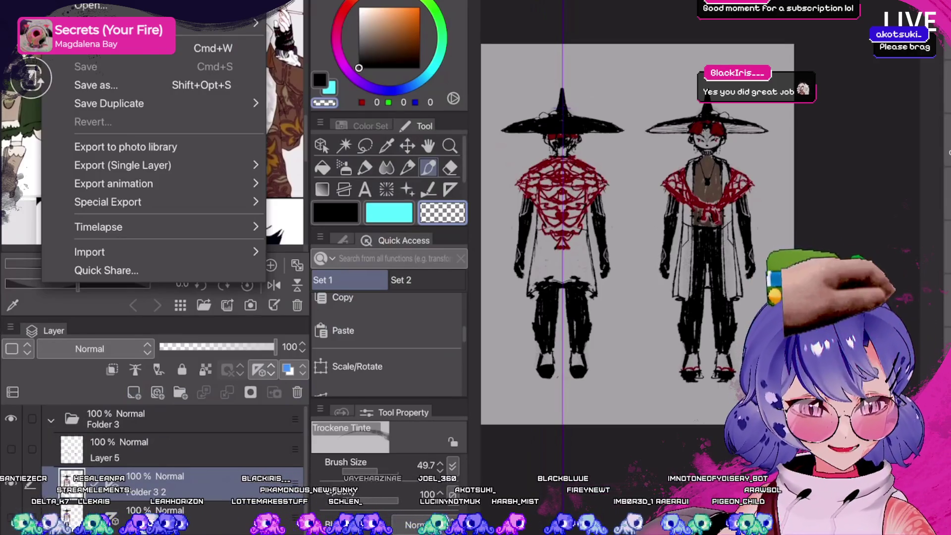
key(Escape)
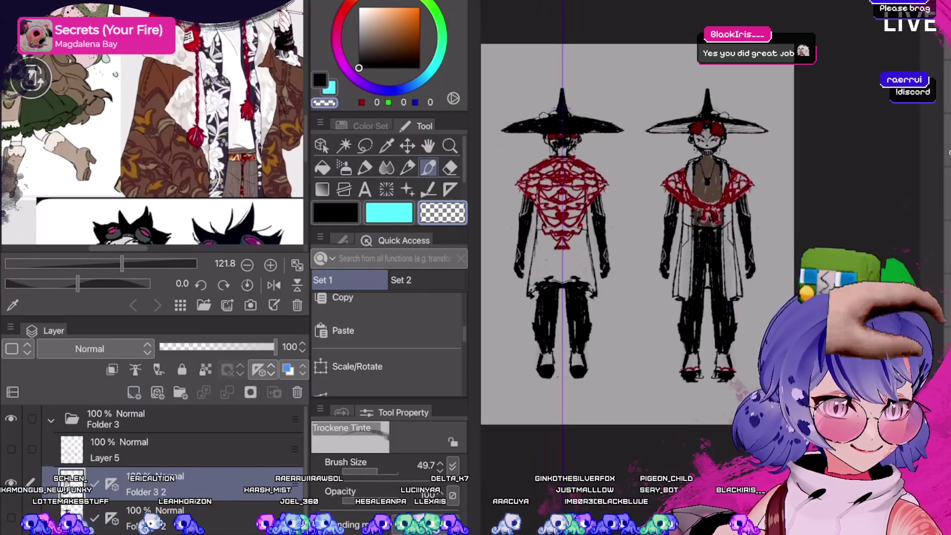
scroll(679, 226, up, 2)
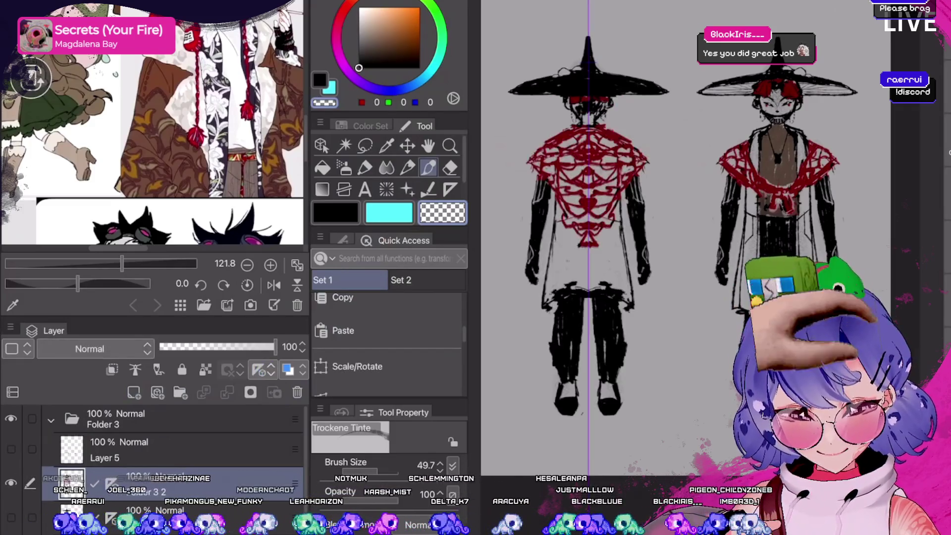
Toggle the drawing colour between black and transparent for erasing with the C shortcut.
scroll(159, 446, down, 1)
scroll(684, 223, up, 2)
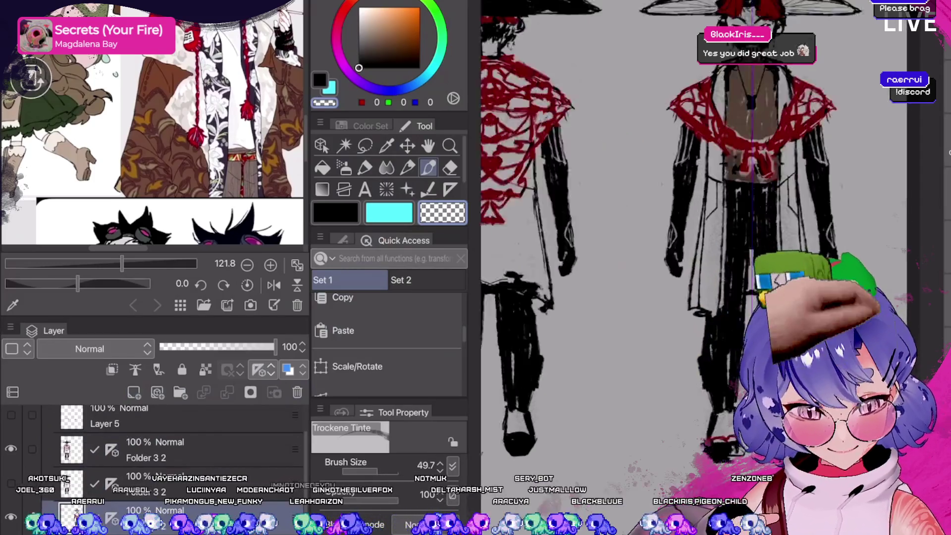
scroll(708, 223, up, 1)
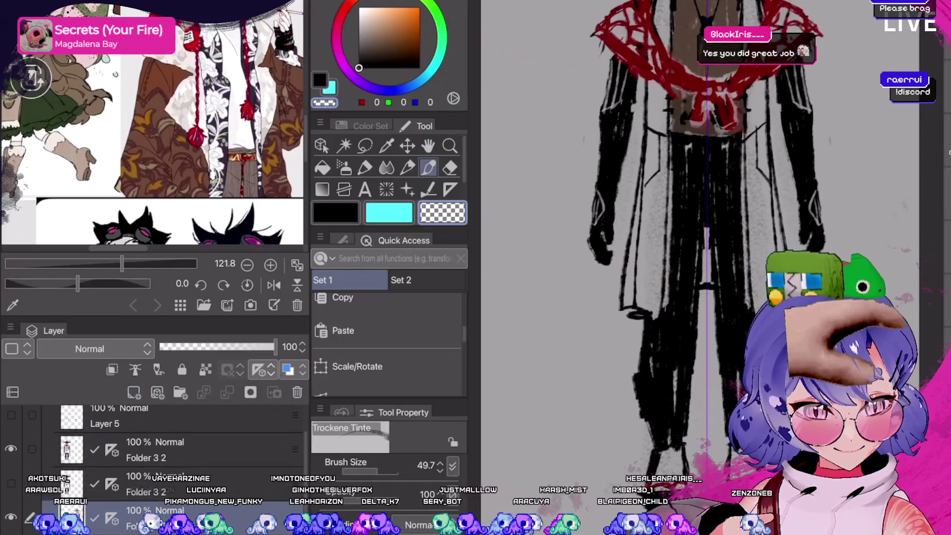
key(c)
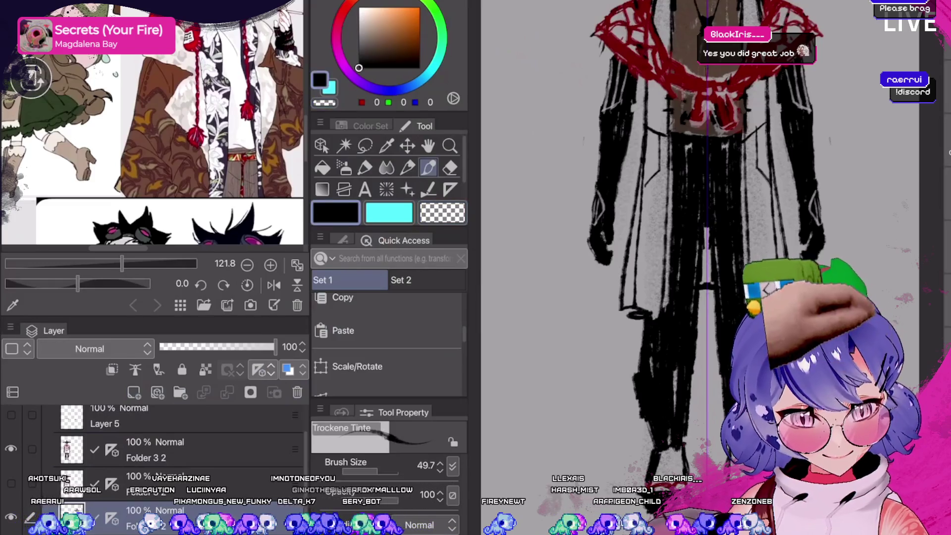
key(c)
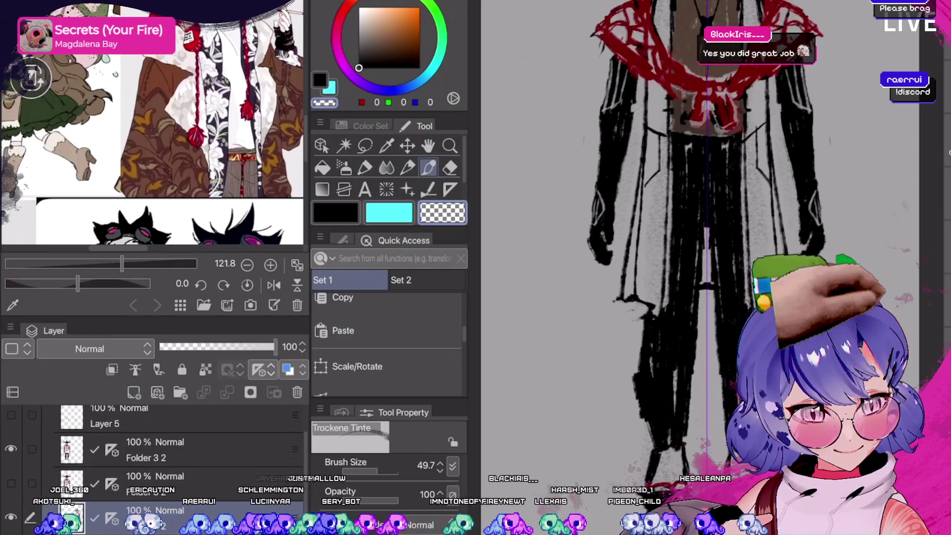
key(c)
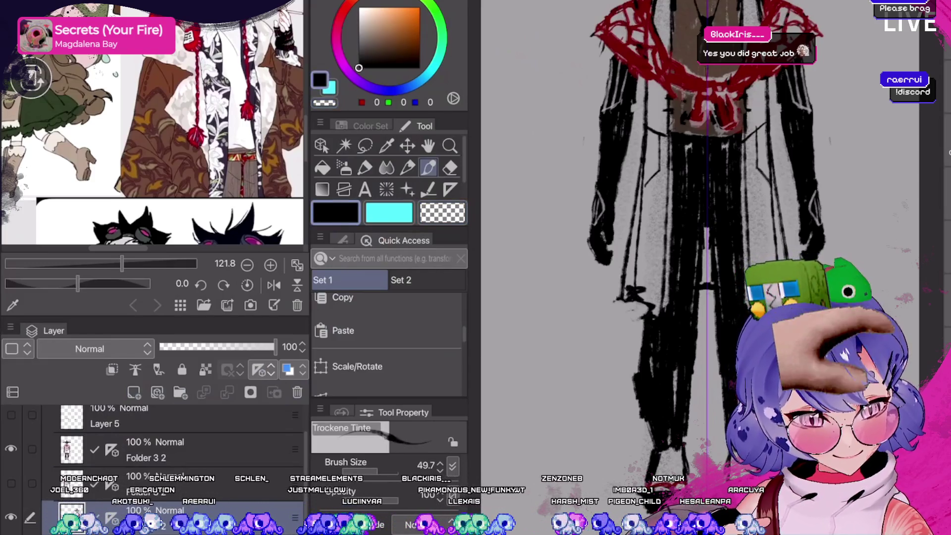
key(c)
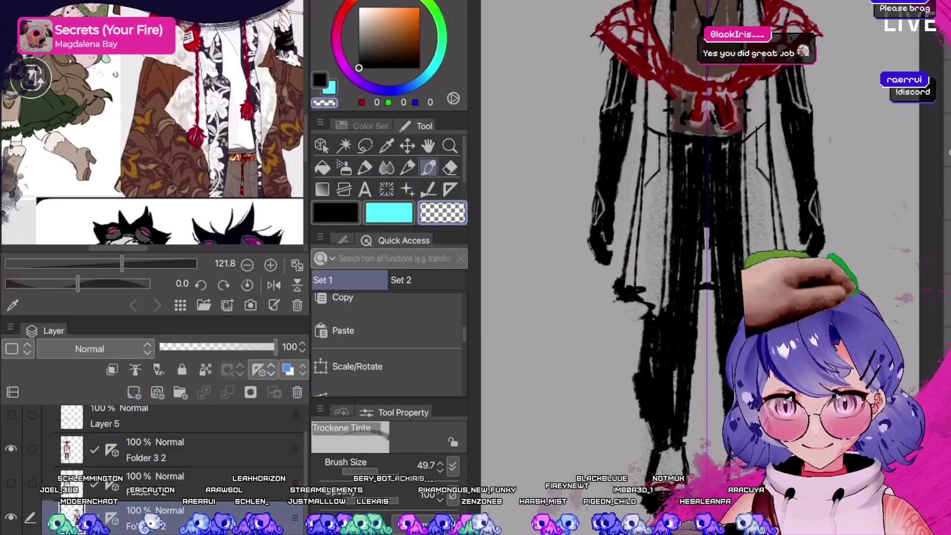
Fit both full hatted figures in view with Ctrl+0, ending on black ink.
key(ctrl+0)
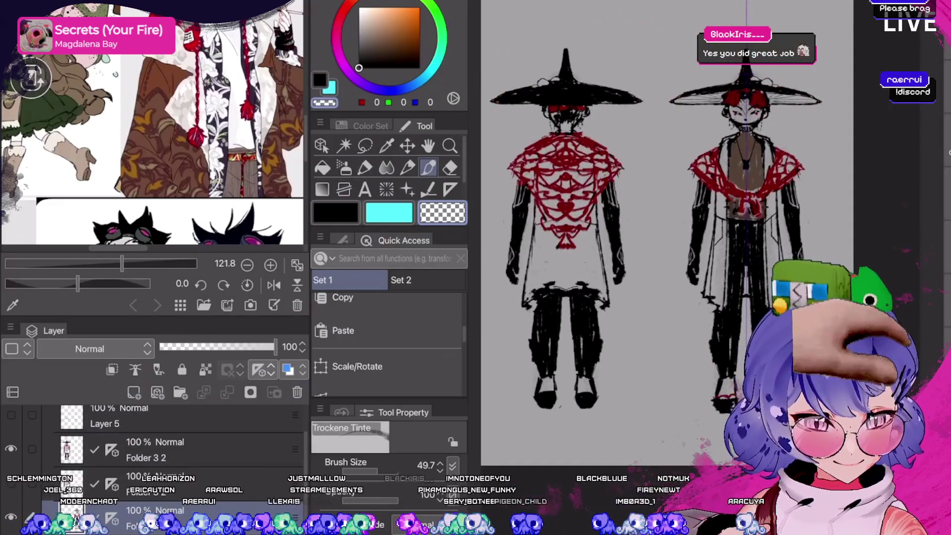
scroll(674, 218, up, 2)
key(c)
scroll(674, 219, up, 1)
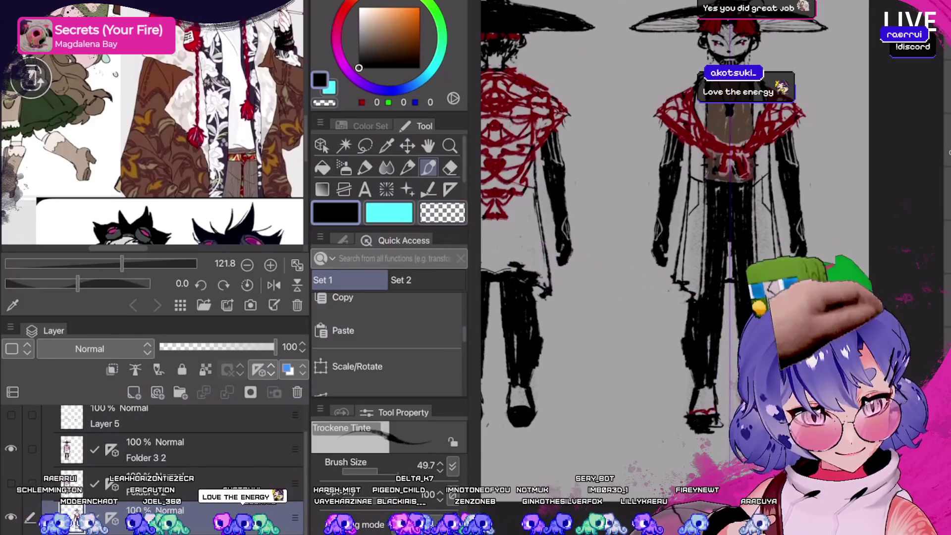
scroll(714, 218, down, 1)
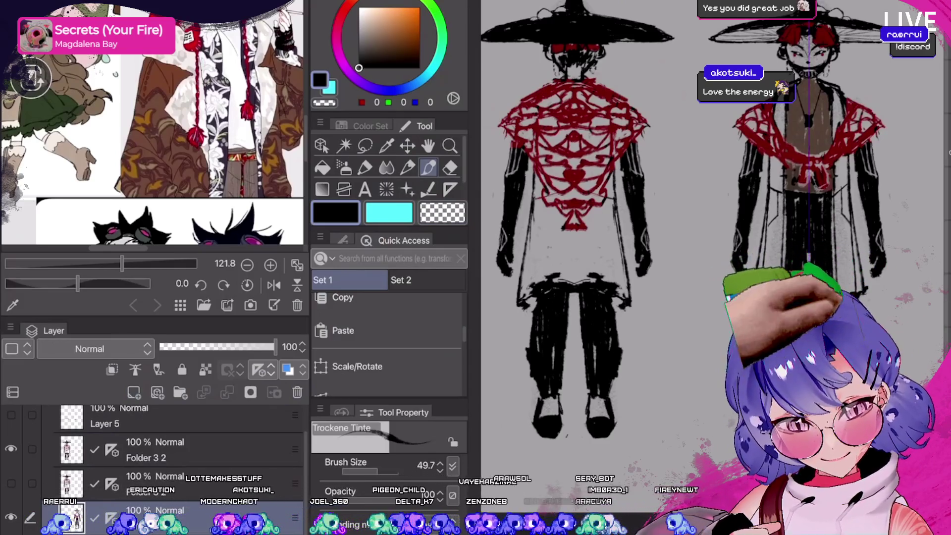
key(c)
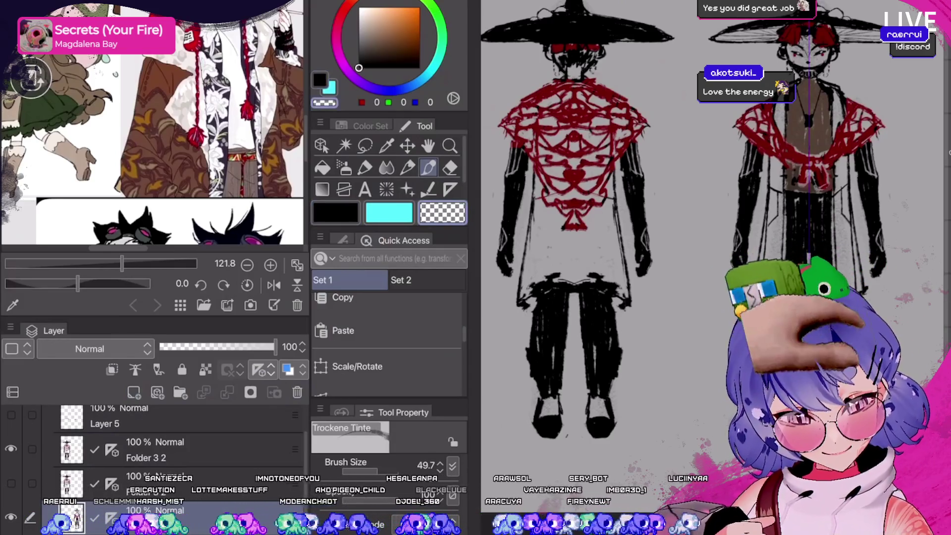
key(c)
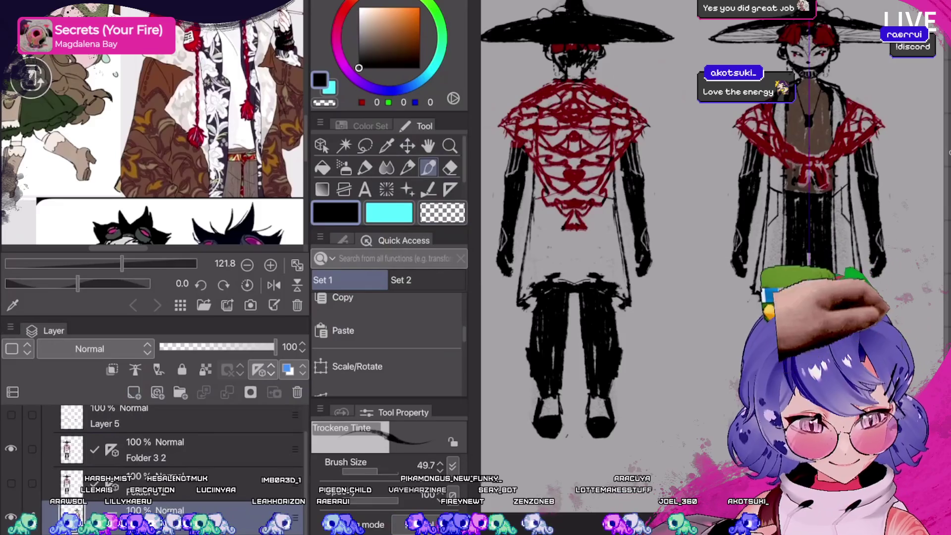
Show the other Folder 3 2 version to compare it.
click(10, 482)
Compare the two Folder 3 2 versions by toggling their visibility, returning to the first.
click(11, 449)
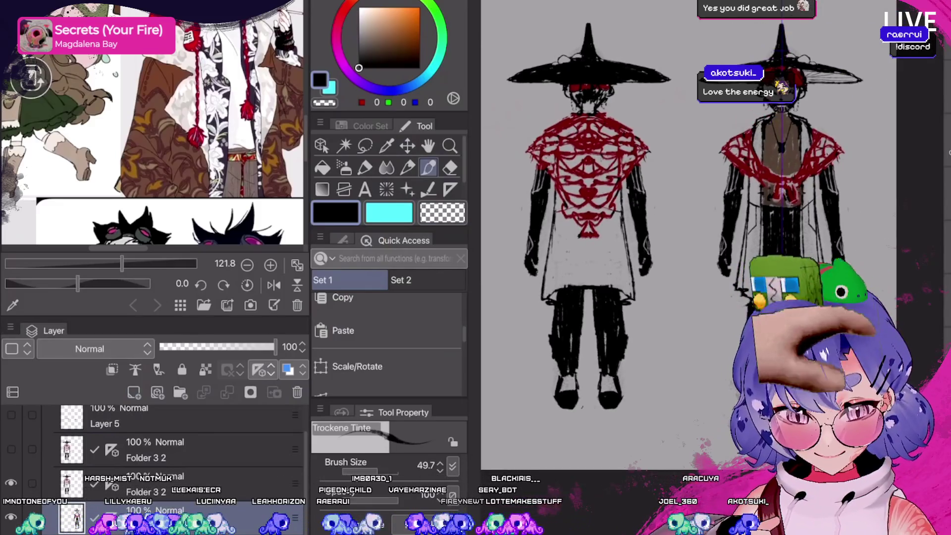
click(10, 483)
click(10, 448)
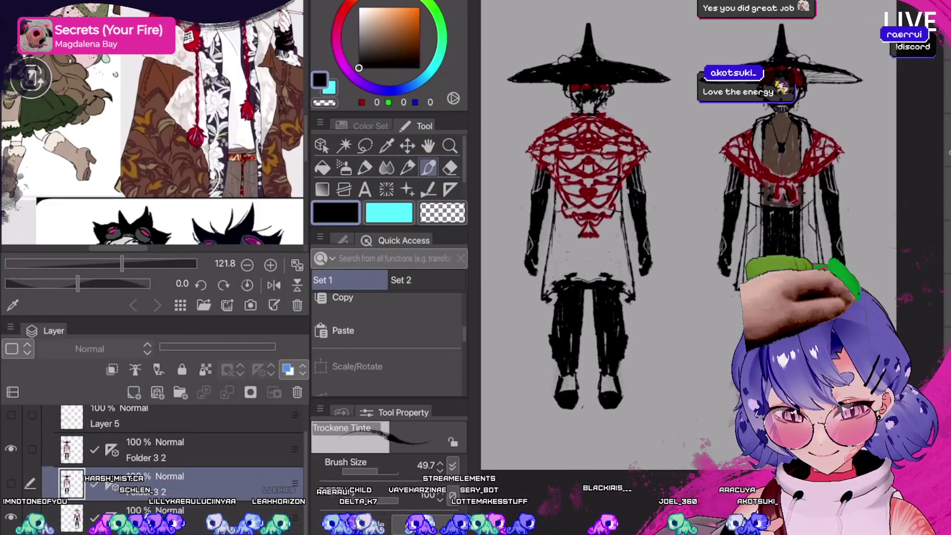
Remove the stray Layer 5 sketch, show Folder 3, hide Folder 1, and save the sheet.
click(174, 449)
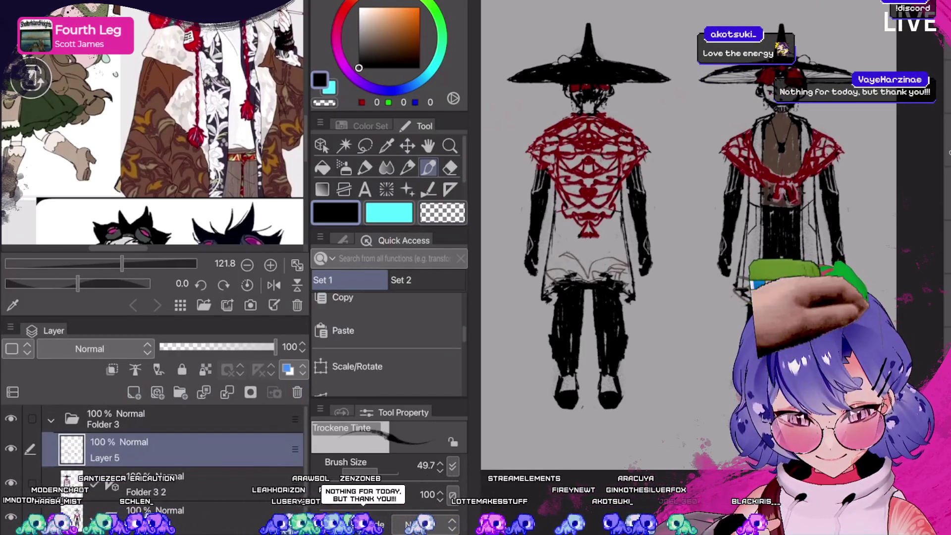
key(ctrl+z)
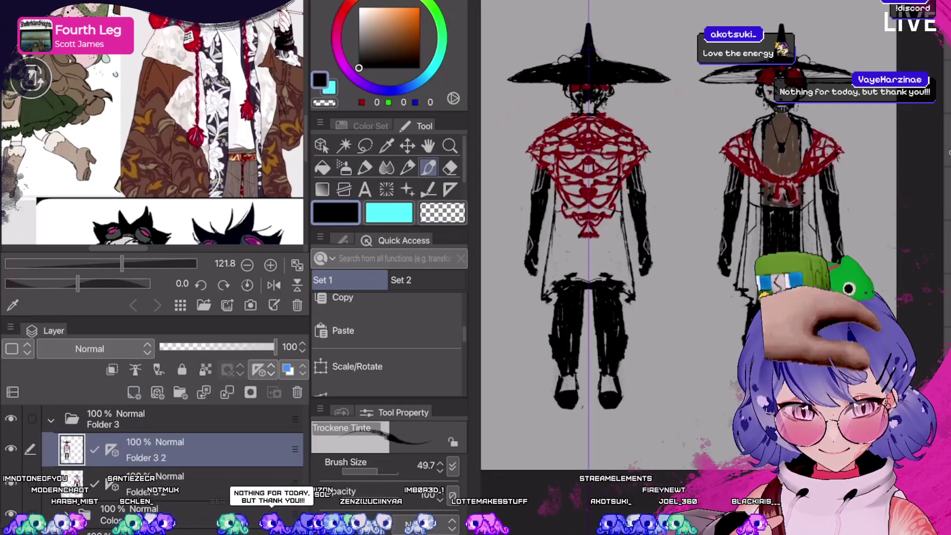
key(ctrl+z)
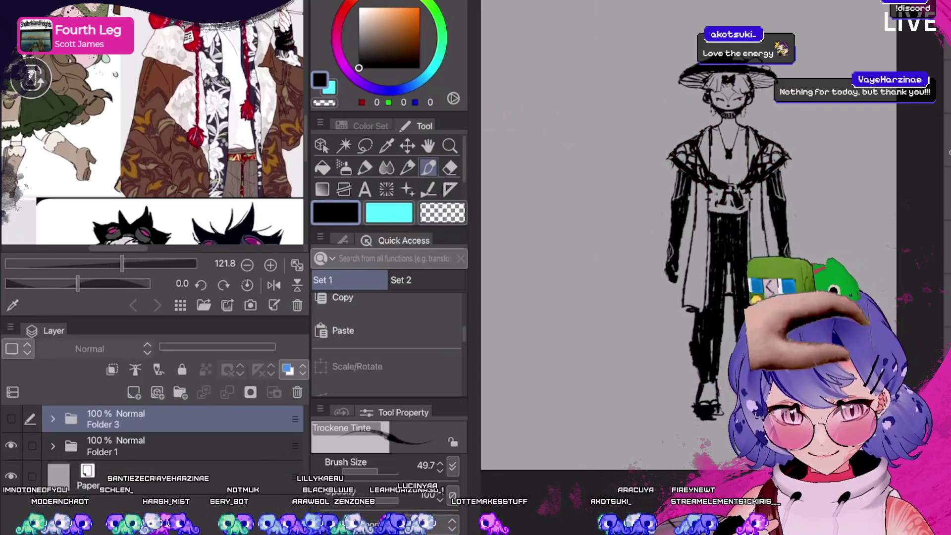
key(ctrl+z)
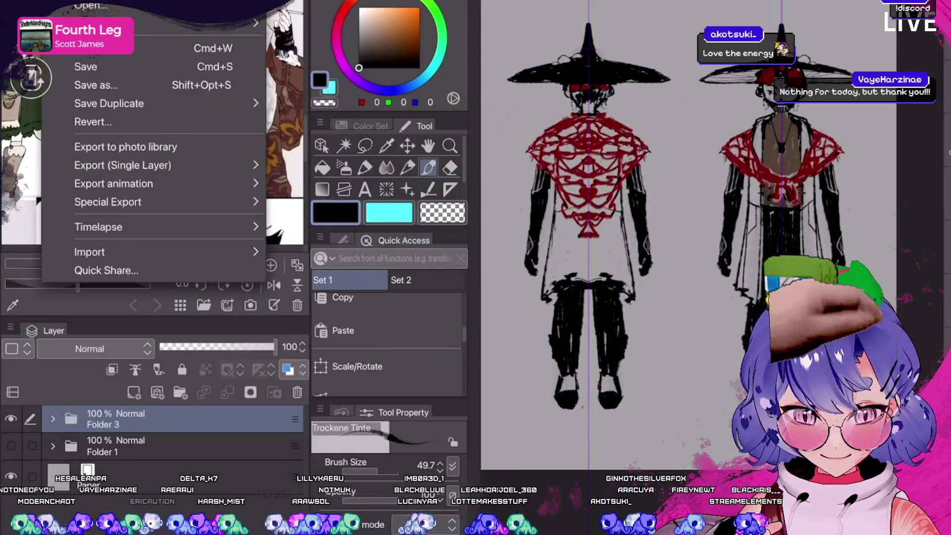
click(85, 66)
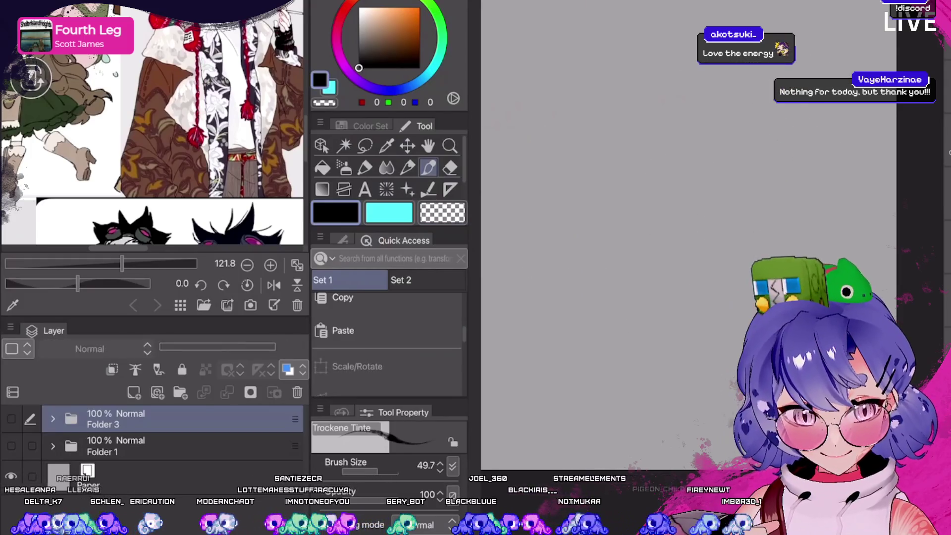
Save the character sheet again, fit it to the window, and zoom the reference Sub View.
click(86, 41)
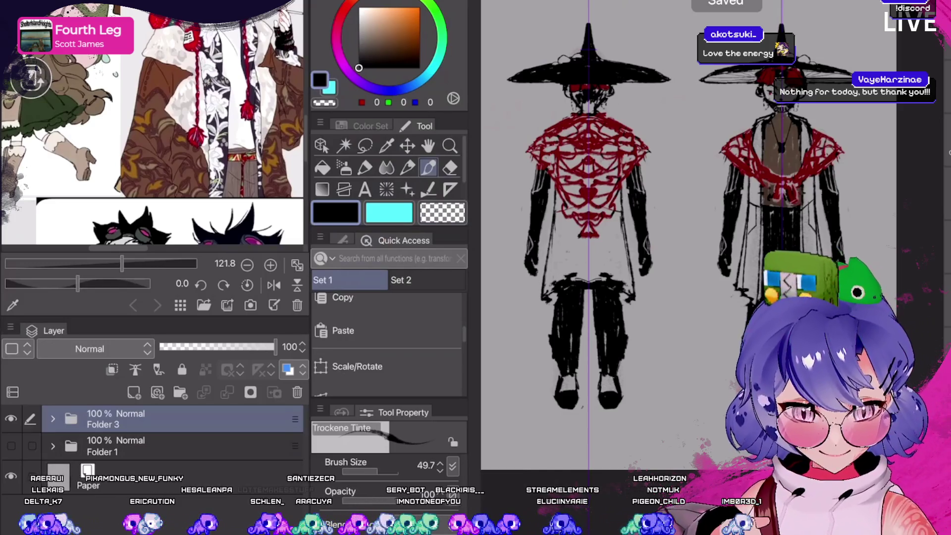
key(ctrl+0)
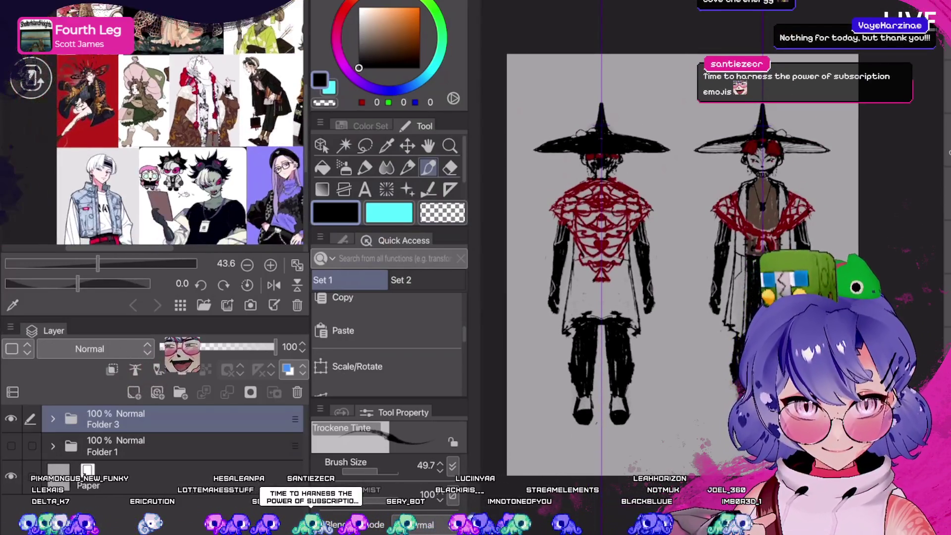
scroll(155, 124, down, 2)
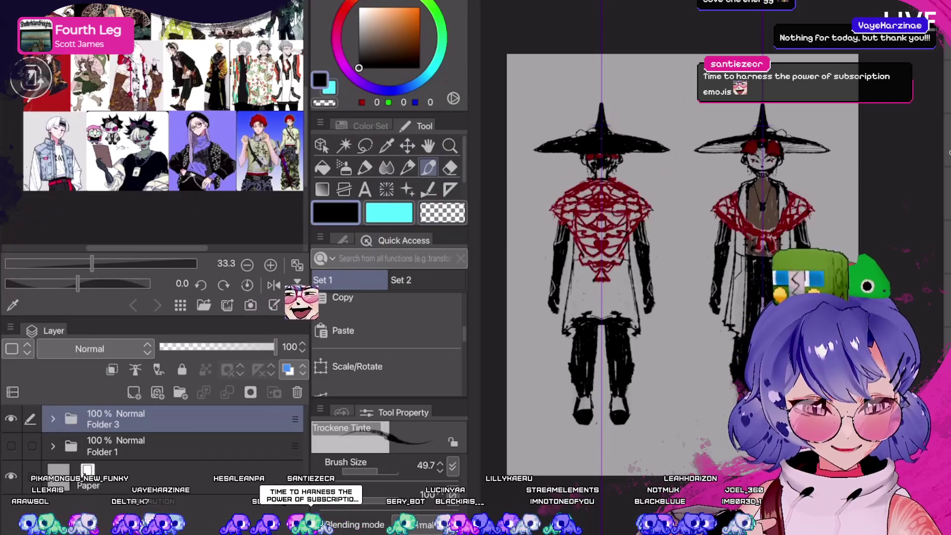
scroll(153, 124, up, 4)
scroll(117, 166, up, 6)
scroll(117, 166, down, 3)
click(59, 2)
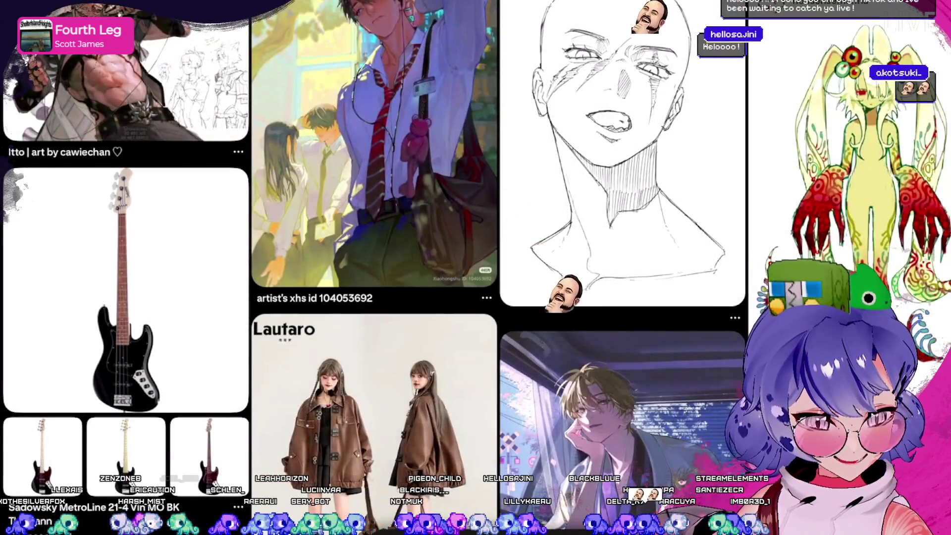
Open the schoolboy illustration pin from the Pinterest feed full-size, then close it.
scroll(375, 226, down, 3)
scroll(374, 226, up, 2)
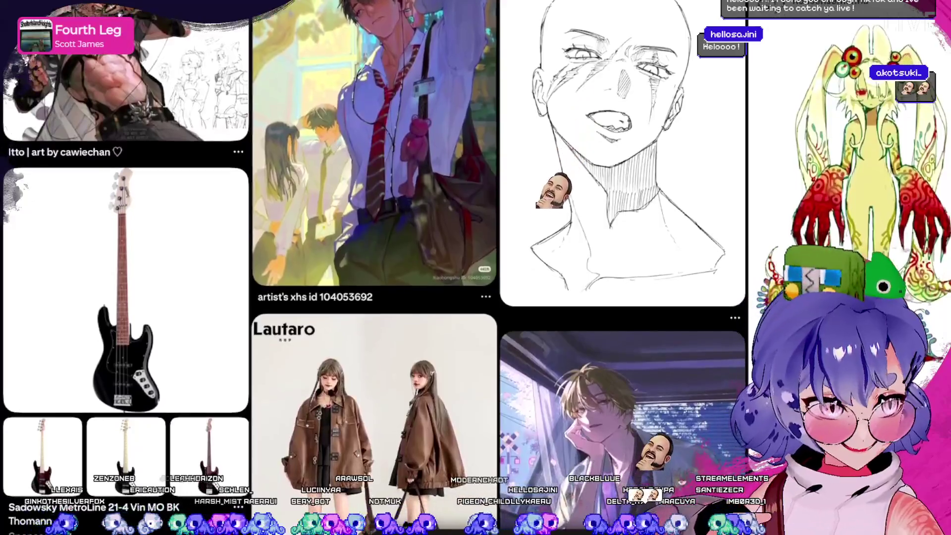
click(374, 148)
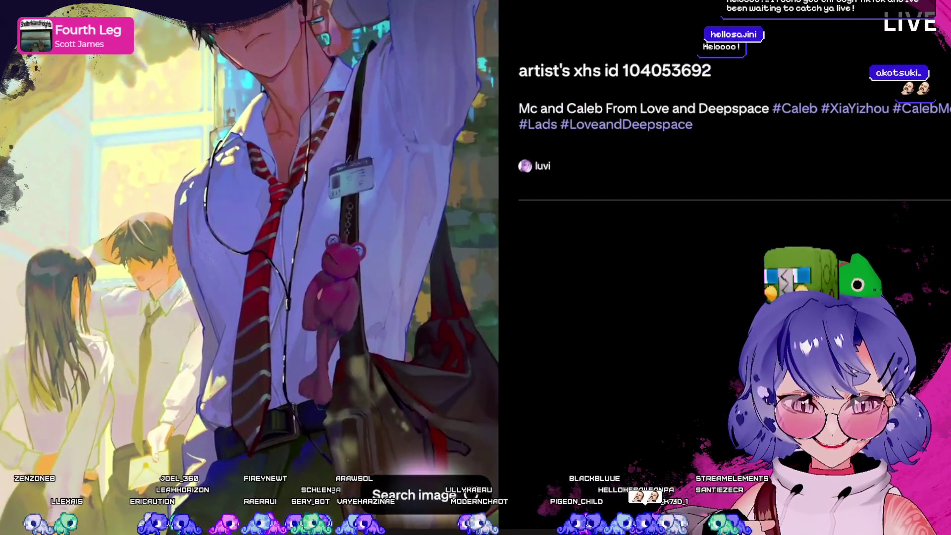
key(Escape)
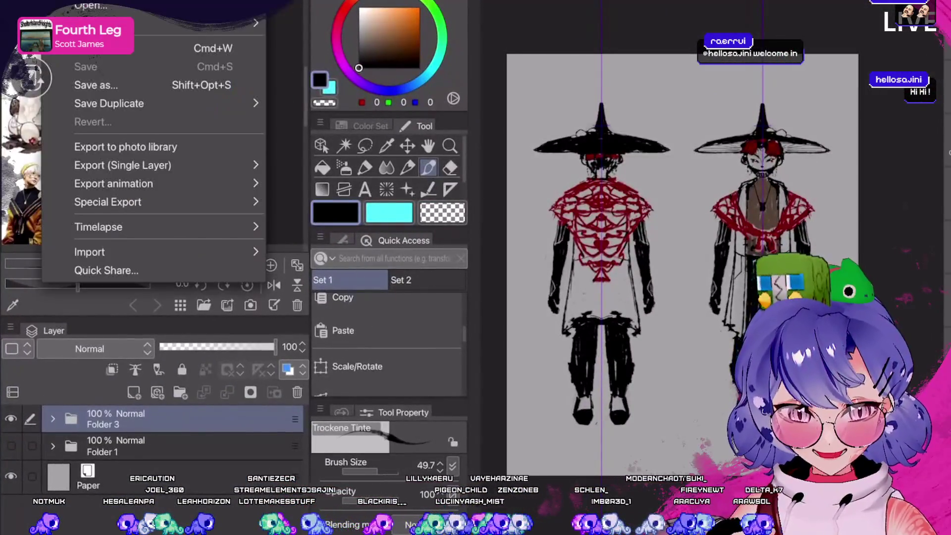
Create a new 2160 × 2700 canvas at 144 dpi.
key(super+n)
click(220, 189)
click(226, 209)
click(220, 189)
click(229, 227)
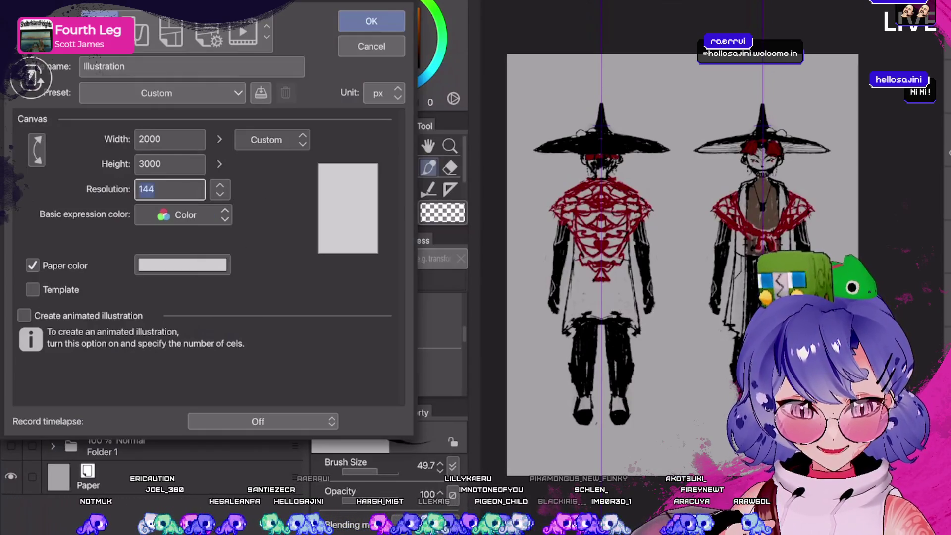
click(170, 139)
text(2160)
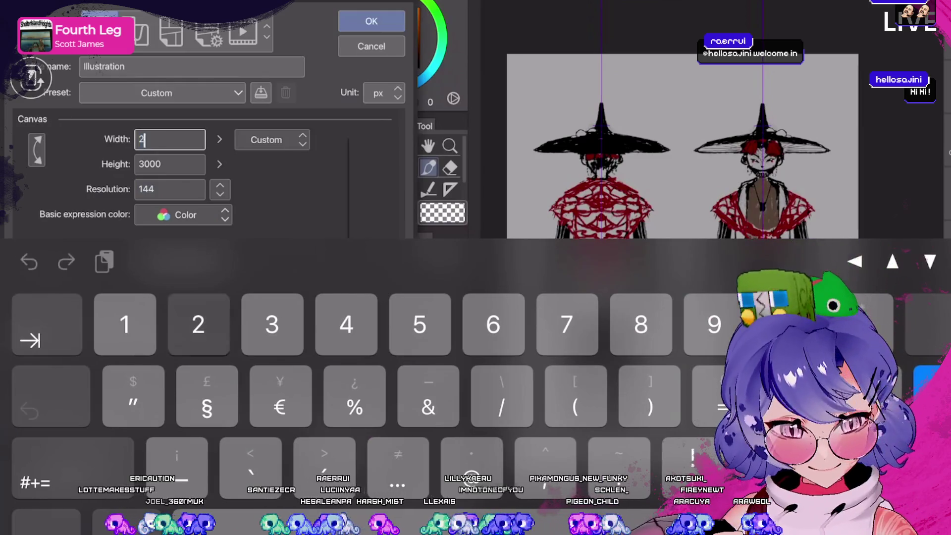
click(170, 164)
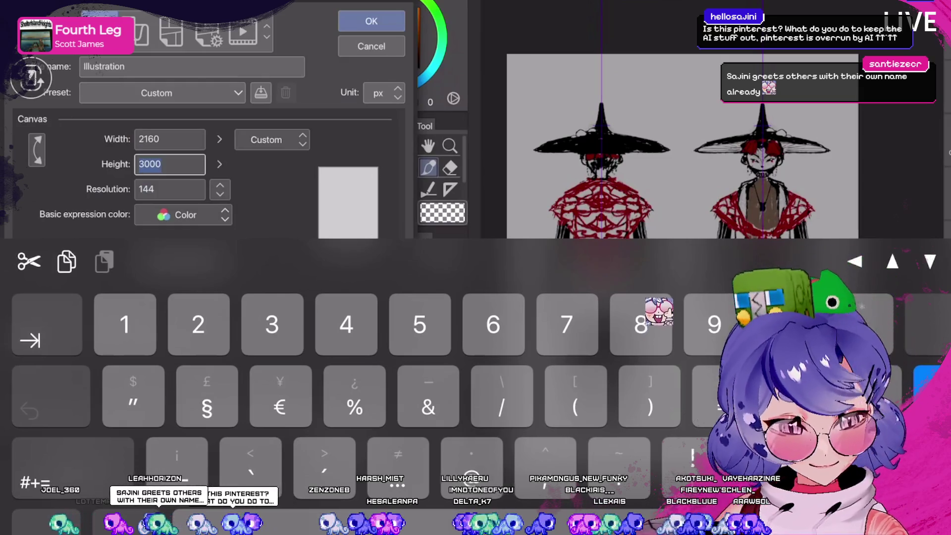
text(2700)
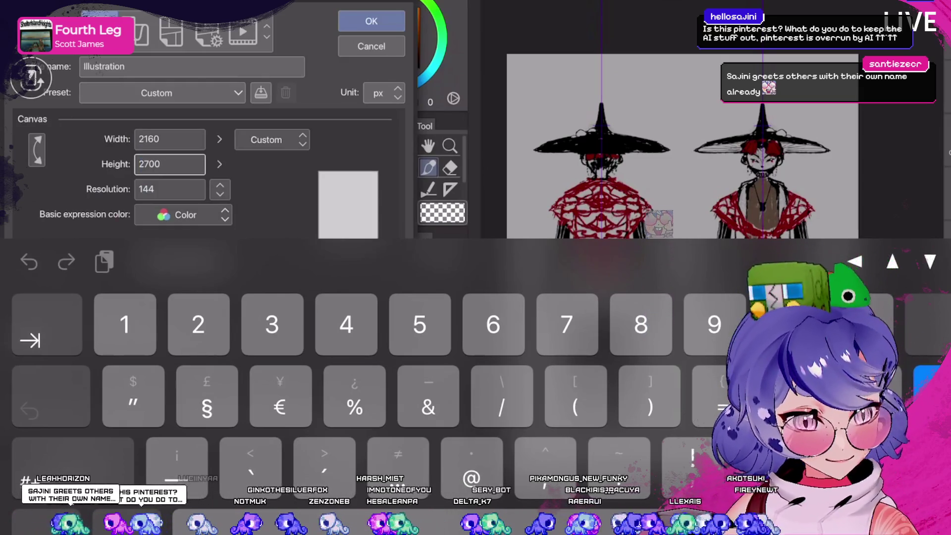
click(372, 21)
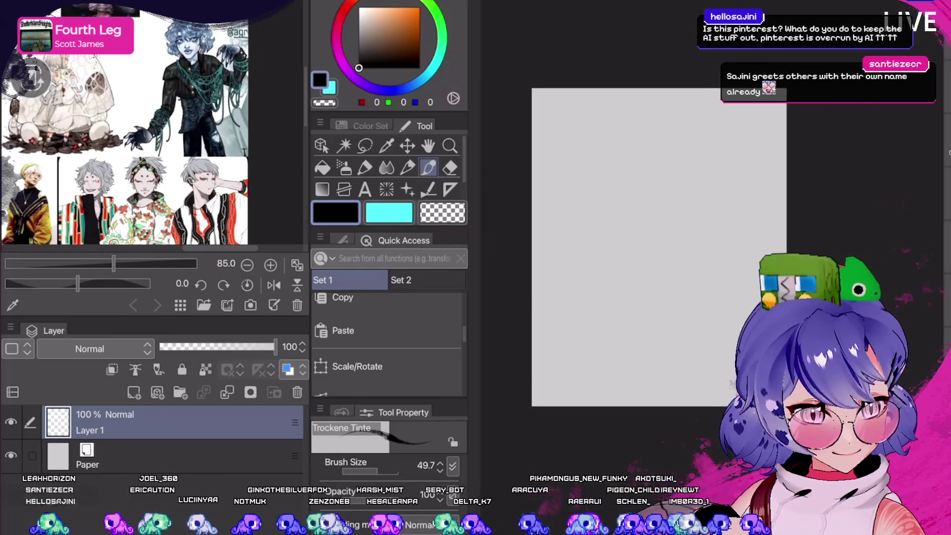
Save the new canvas as 'Monster High Illustration' in the 2025 folder.
click(20, 9)
click(95, 85)
click(425, 351)
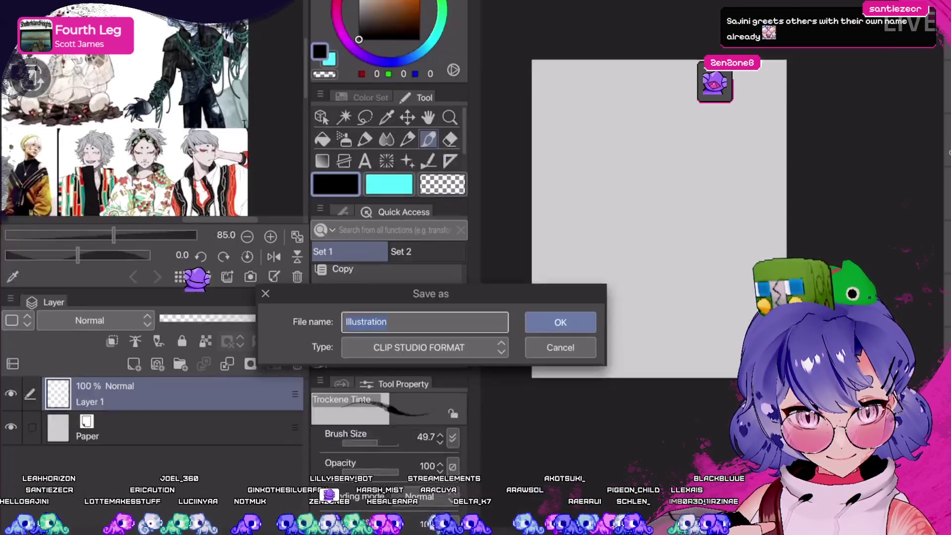
text(Monster High)
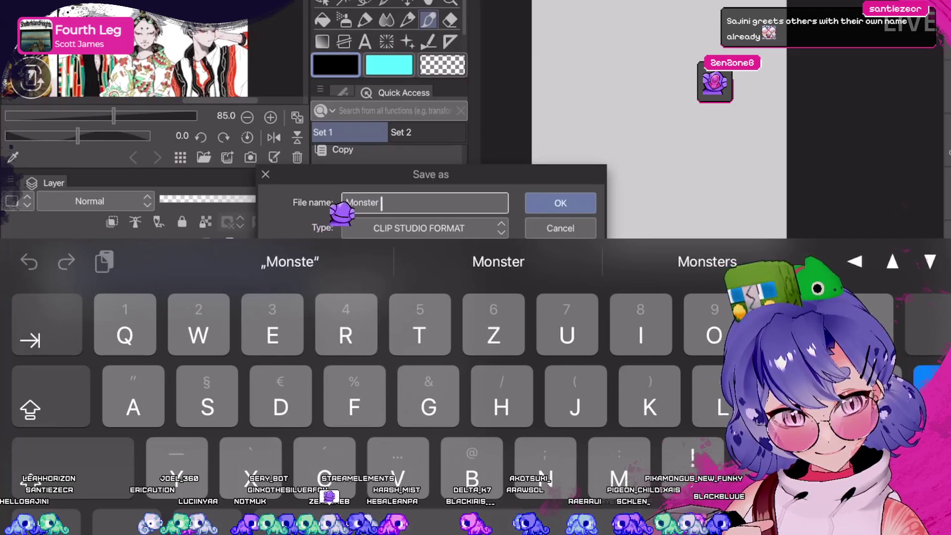
text( Ill)
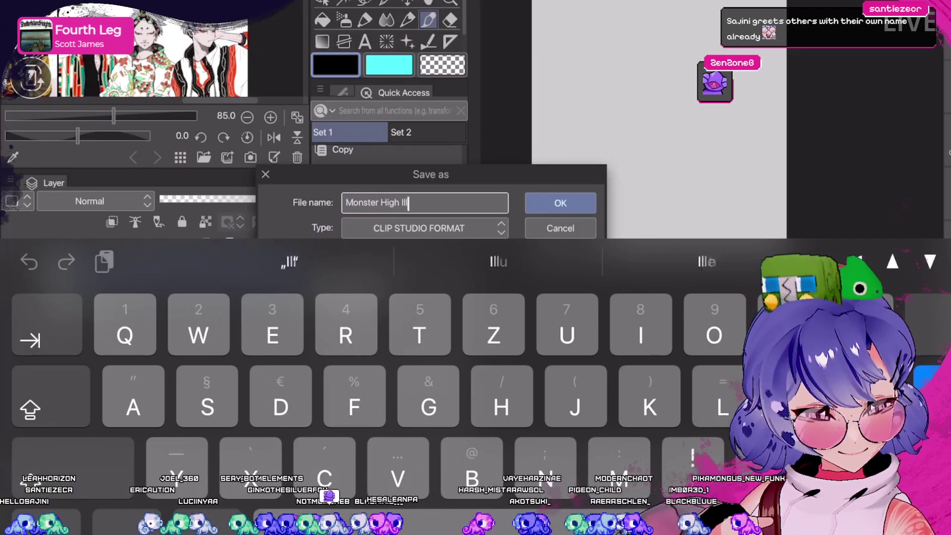
text(ustration)
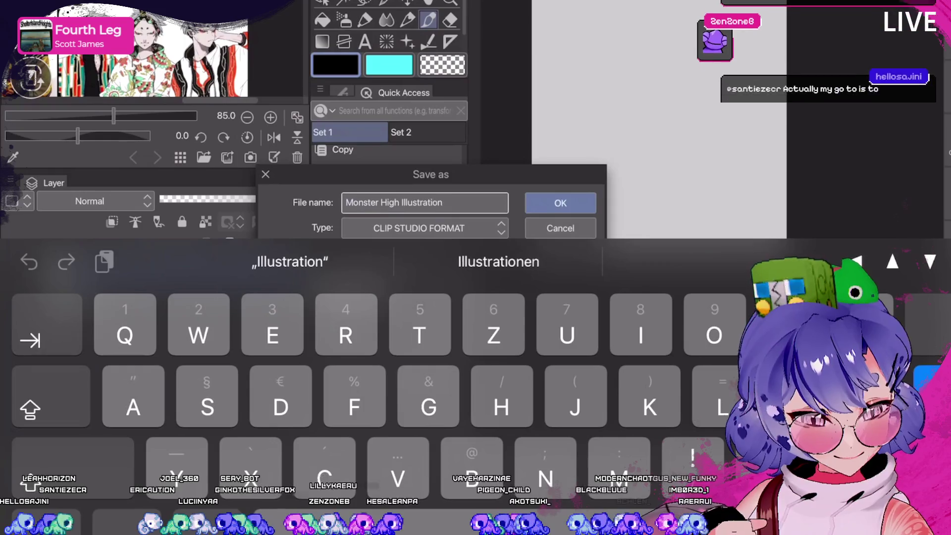
key(Return)
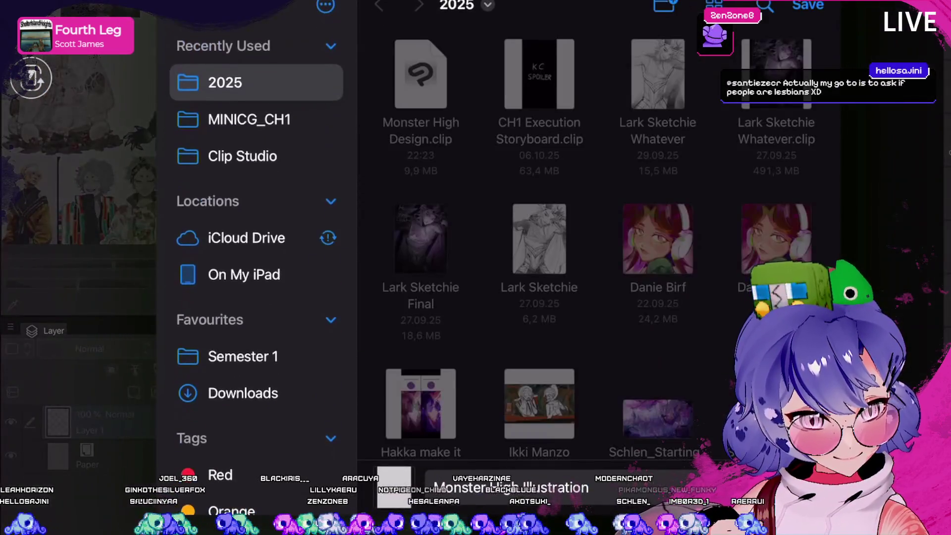
click(808, 5)
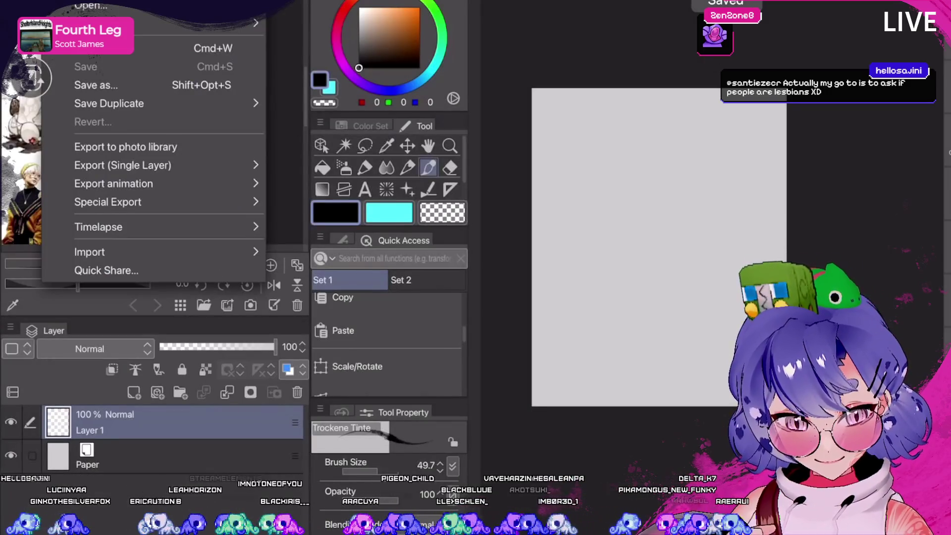
Check the timelapse recording options, then save the canvas with Ctrl+S.
click(99, 226)
click(340, 227)
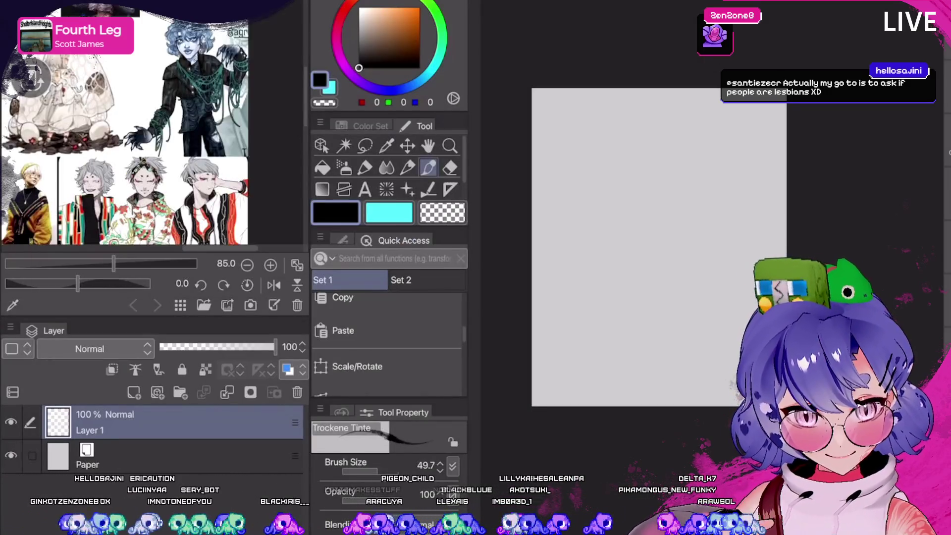
key(ctrl+s)
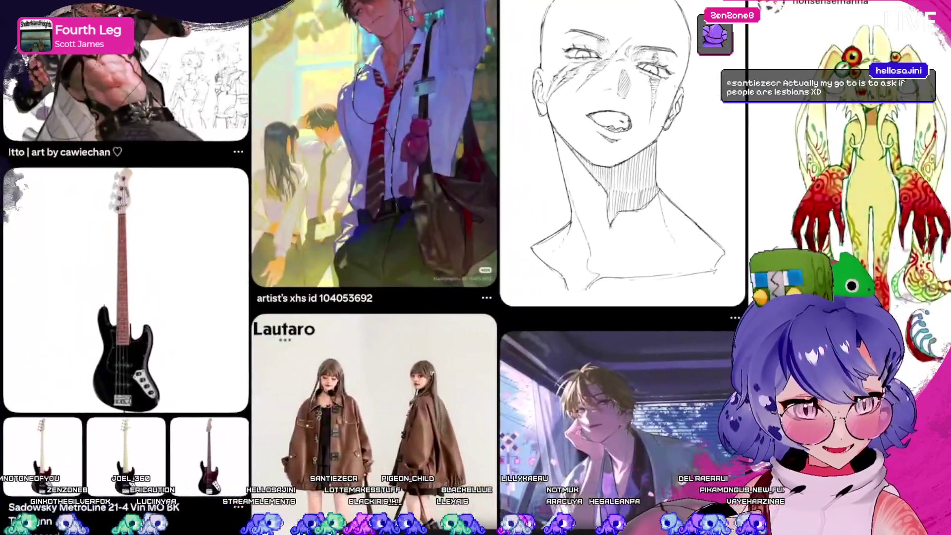
Scroll down the Pinterest feed and open the doll pin with green and orange makeup.
scroll(376, 268, down, 10)
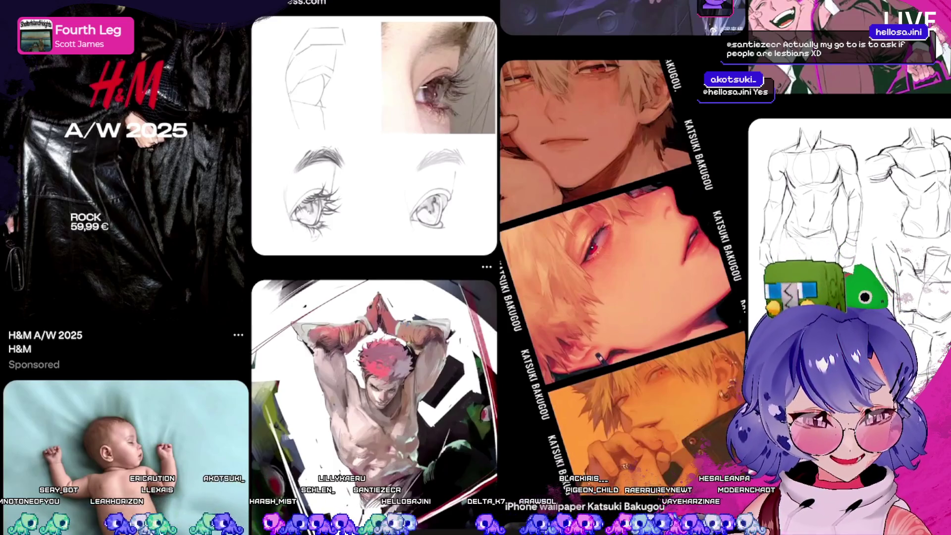
scroll(376, 267, down, 5)
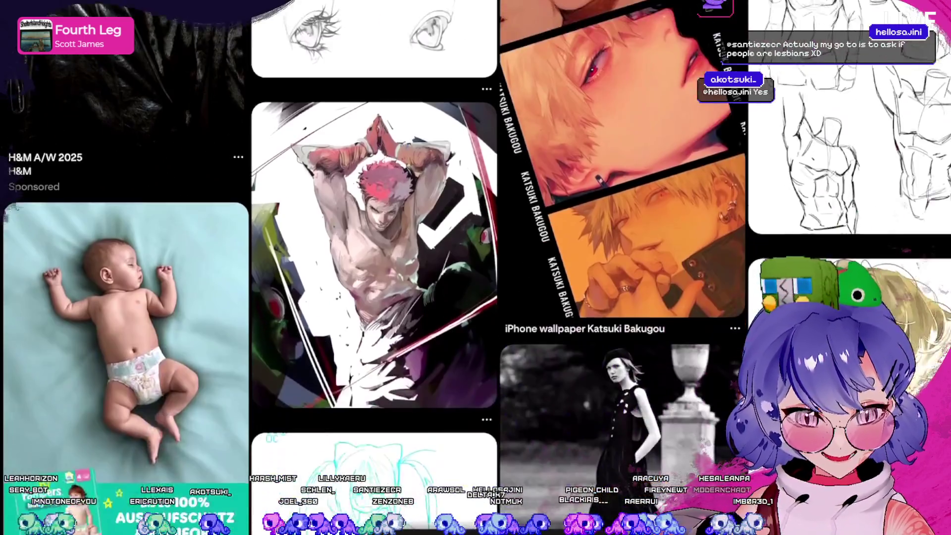
scroll(475, 268, down, 8)
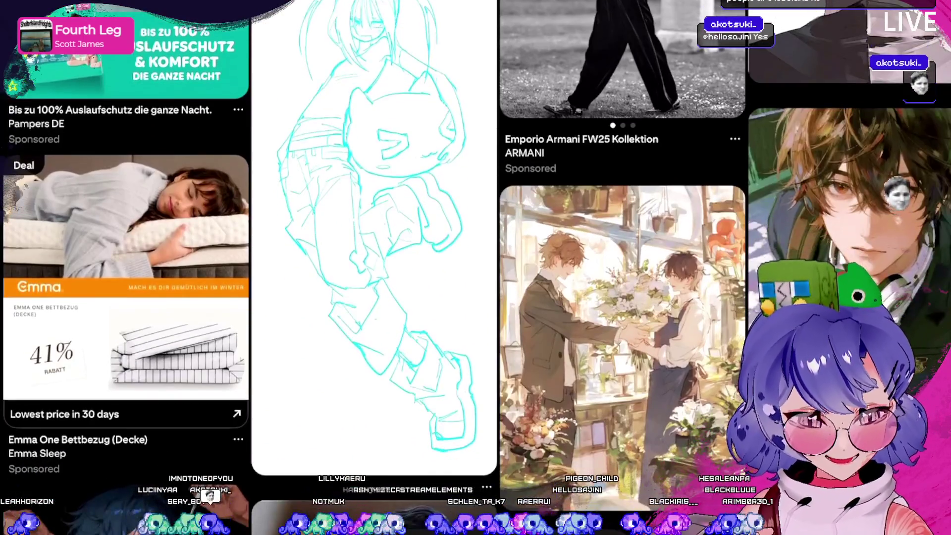
scroll(475, 267, down, 10)
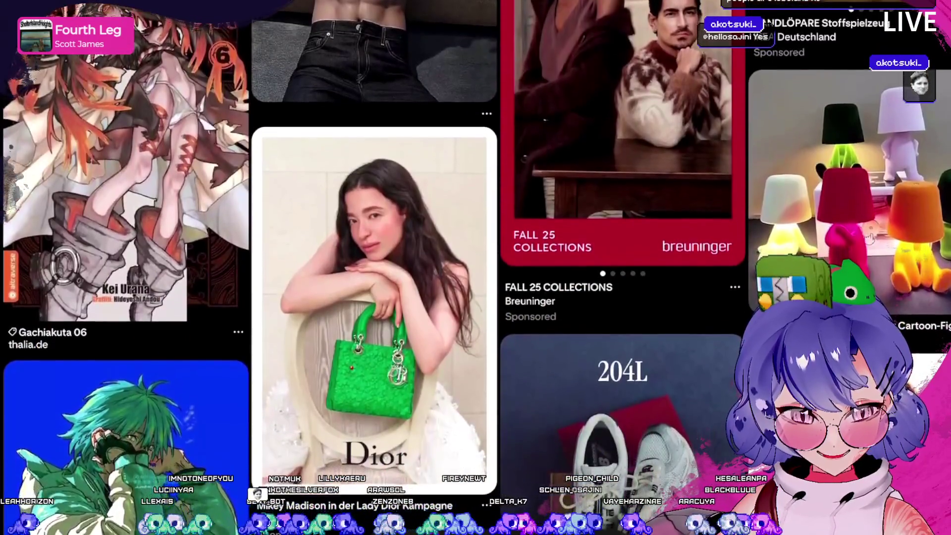
scroll(476, 268, up, 7)
scroll(475, 267, down, 5)
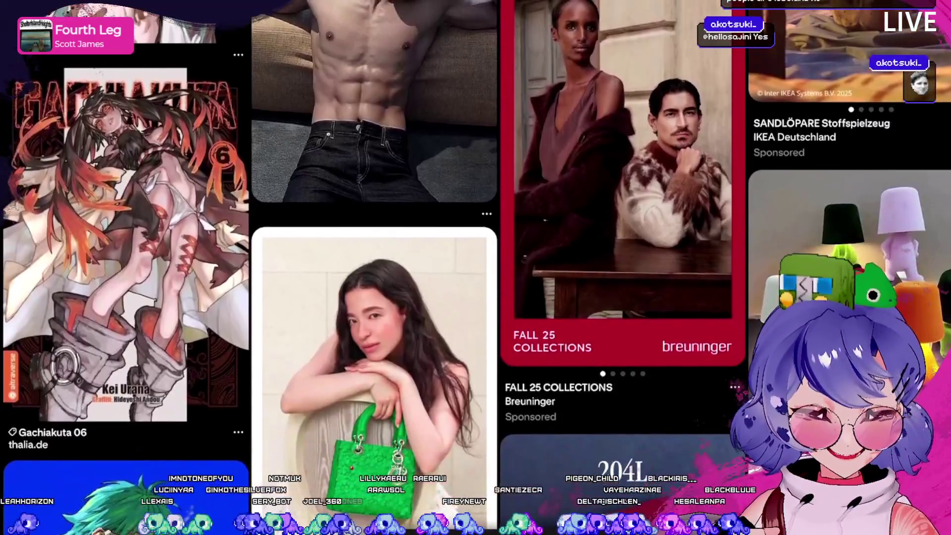
scroll(476, 268, up, 5)
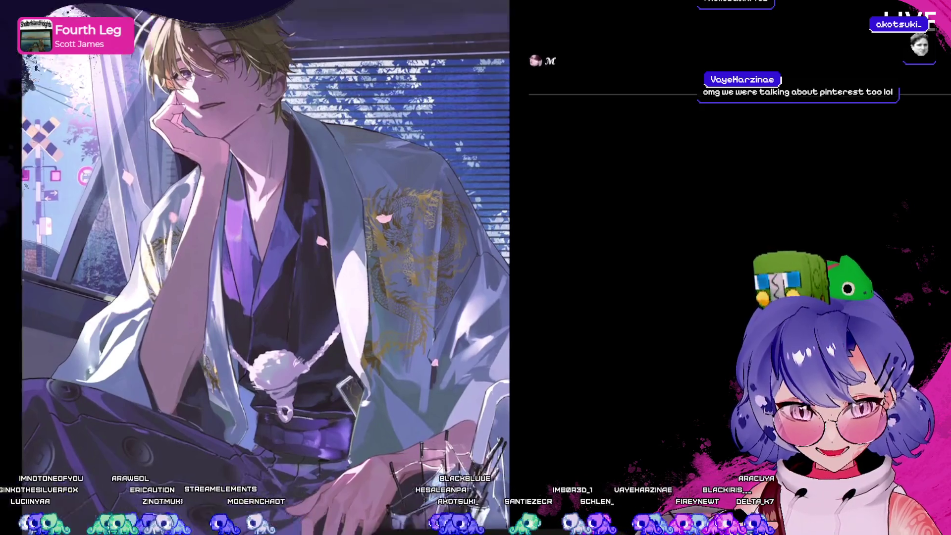
scroll(475, 268, up, 8)
scroll(475, 268, down, 9)
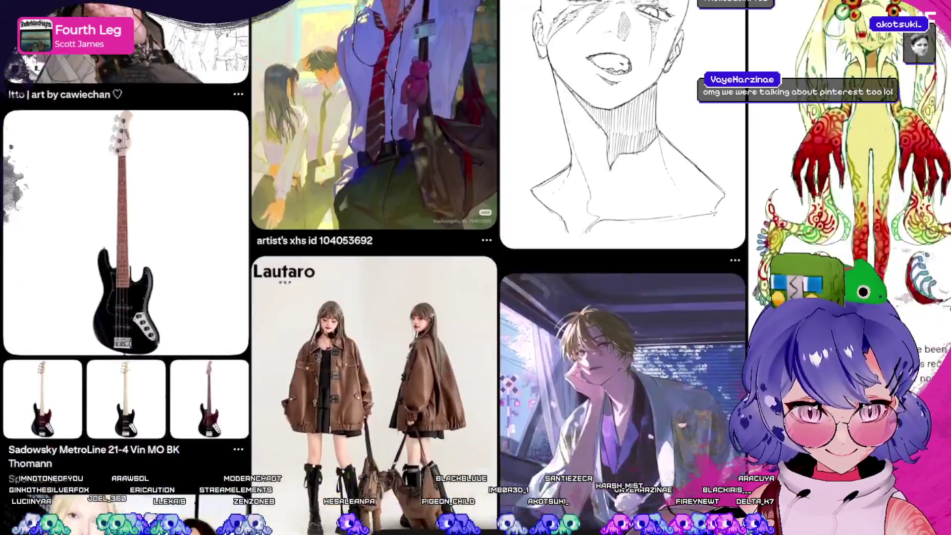
scroll(475, 267, down, 15)
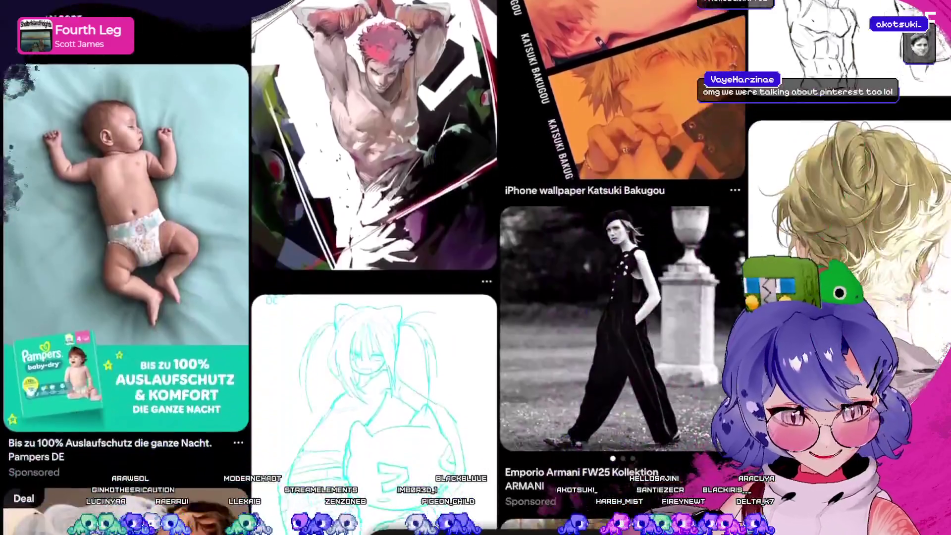
scroll(475, 268, down, 20)
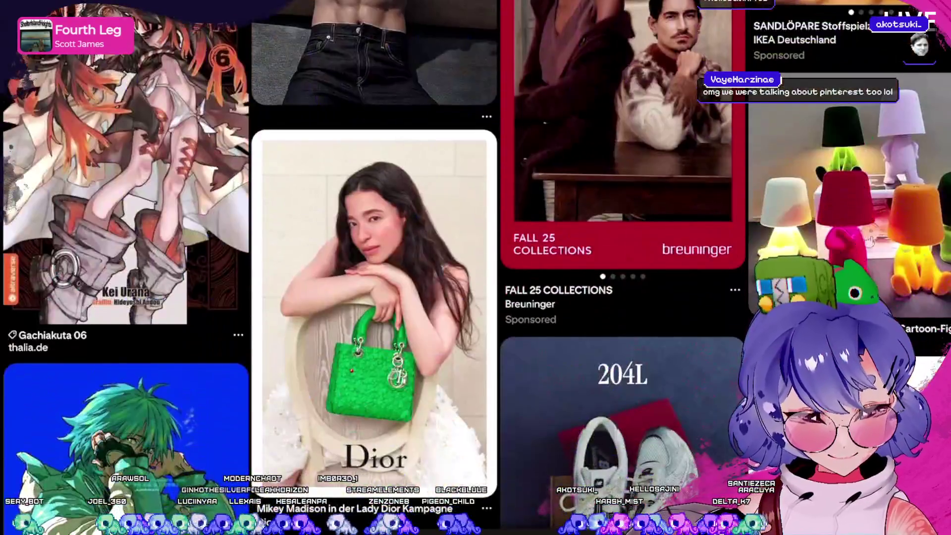
scroll(475, 268, down, 15)
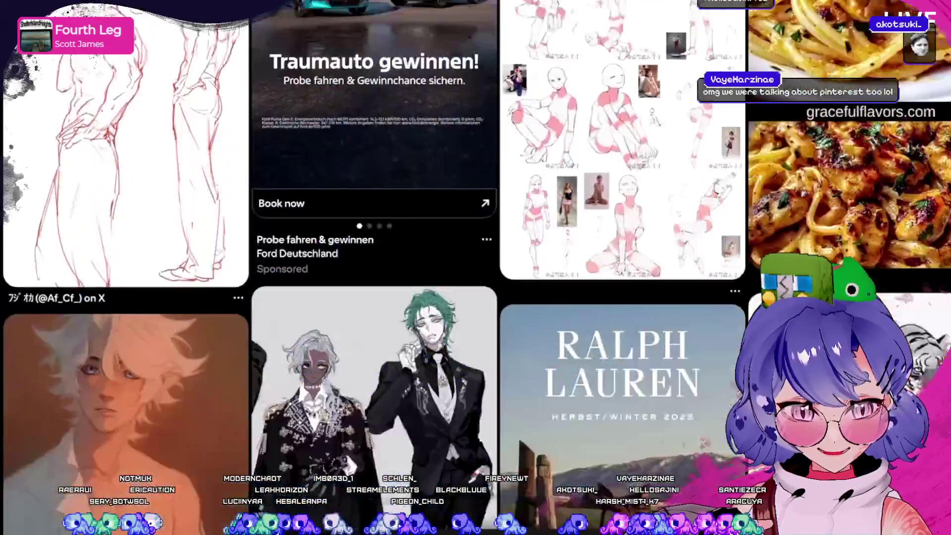
scroll(475, 267, down, 10)
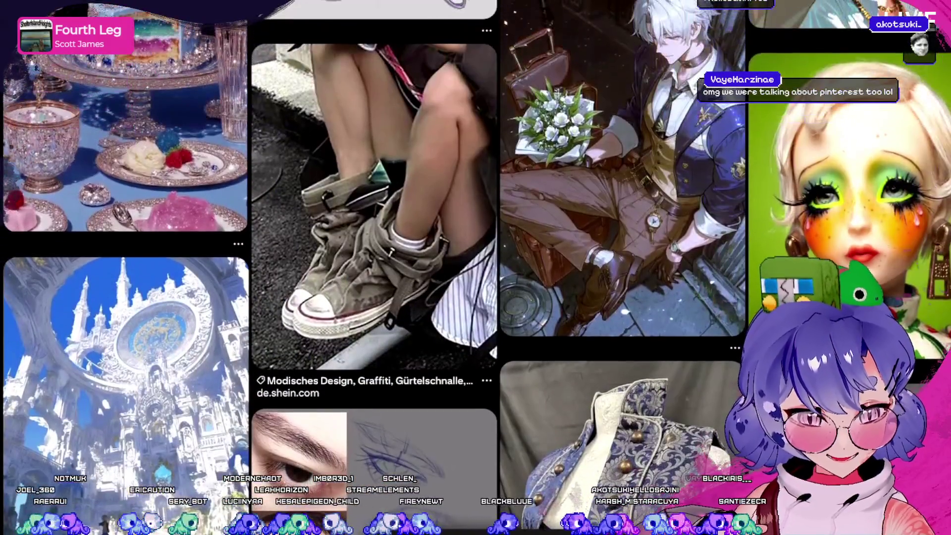
click(850, 124)
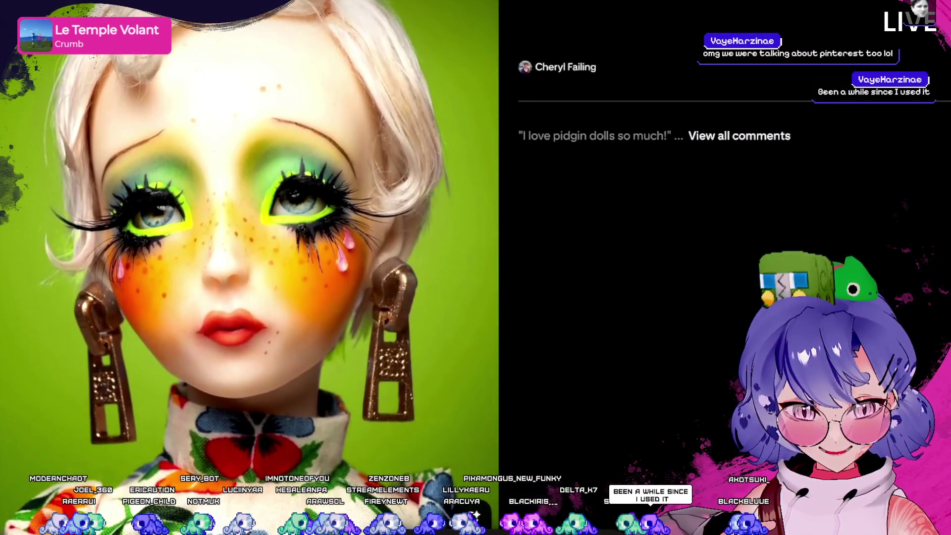
Close the doll pin and scroll far down the feed of illustration, fashion and guitar pins.
key(Escape)
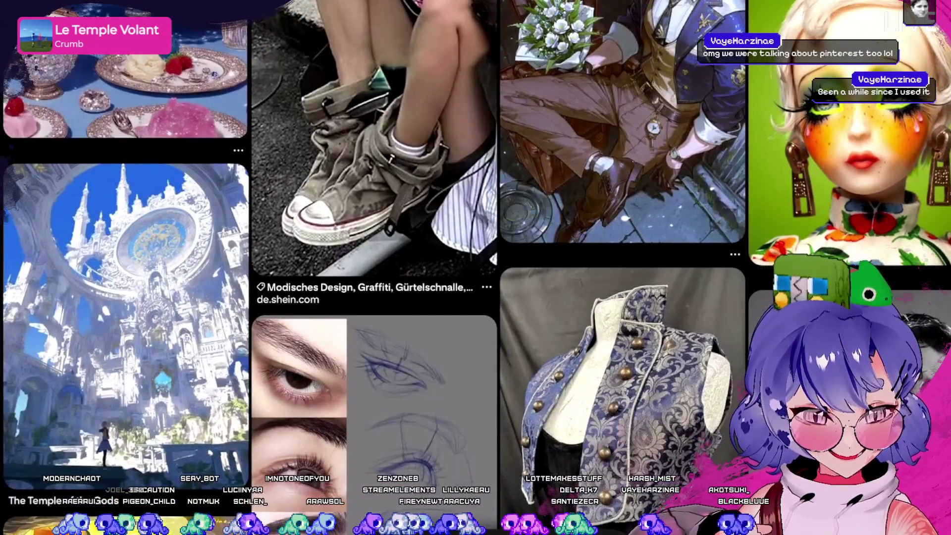
scroll(476, 267, down, 10)
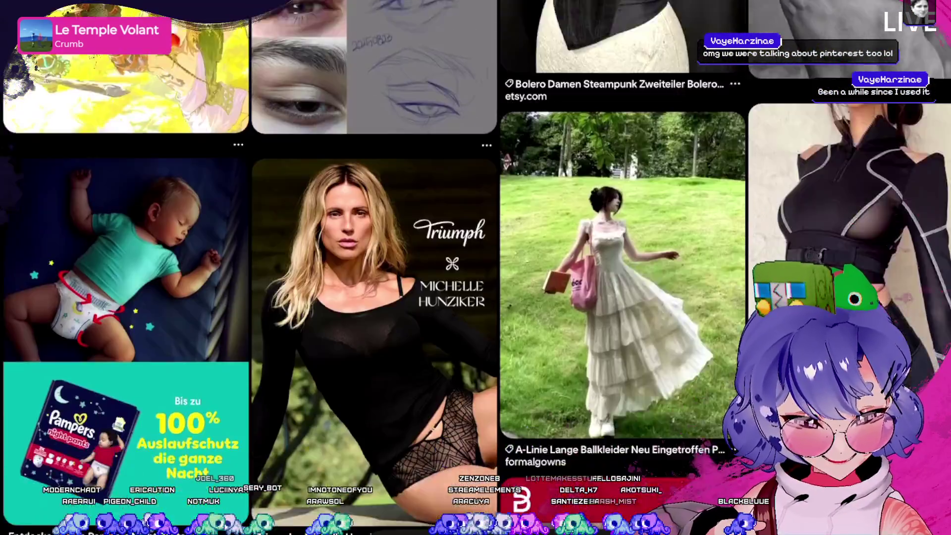
scroll(476, 267, down, 6)
scroll(475, 268, down, 10)
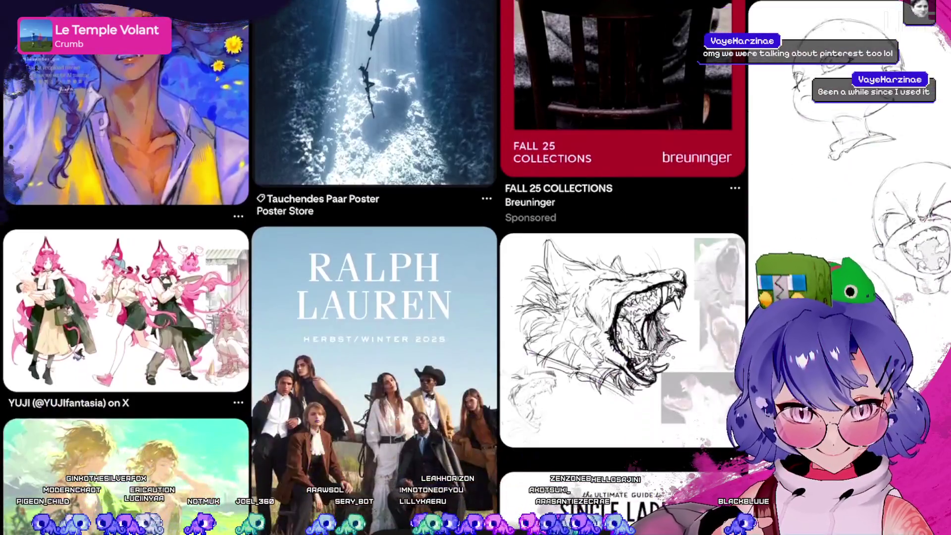
scroll(476, 268, down, 5)
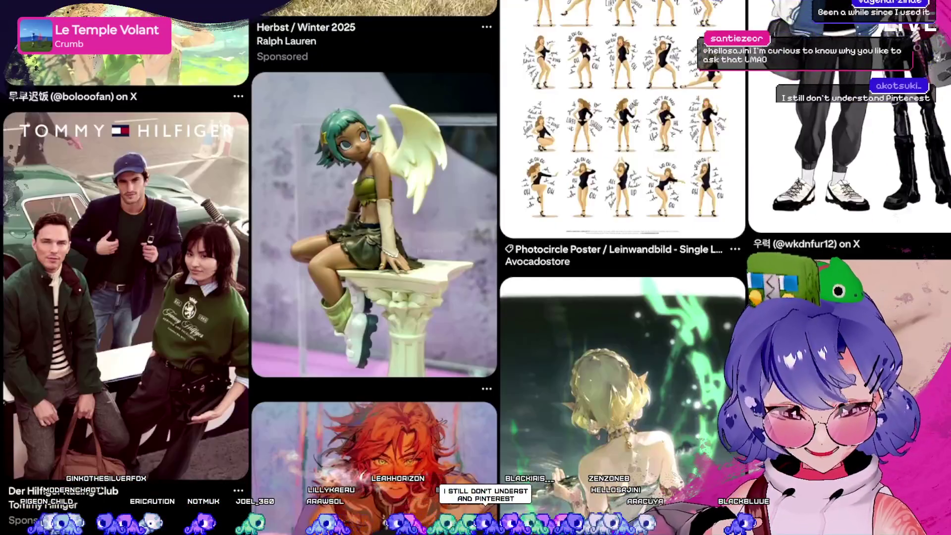
scroll(475, 267, down, 10)
scroll(476, 268, down, 20)
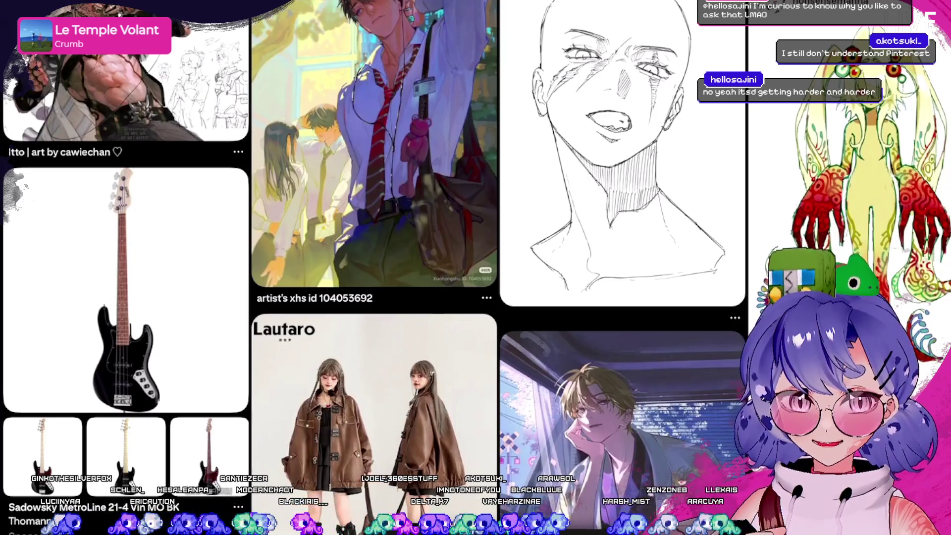
scroll(476, 268, down, 12)
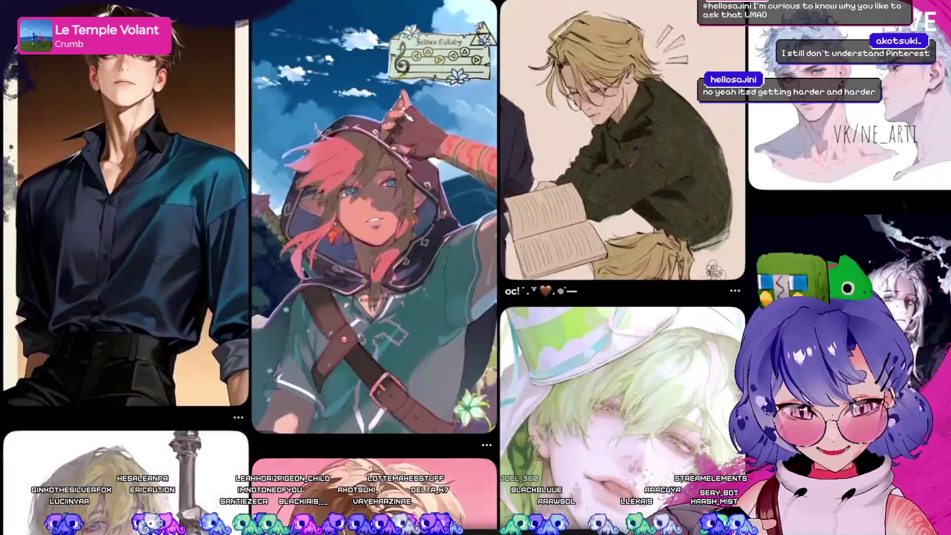
scroll(247, 268, down, 10)
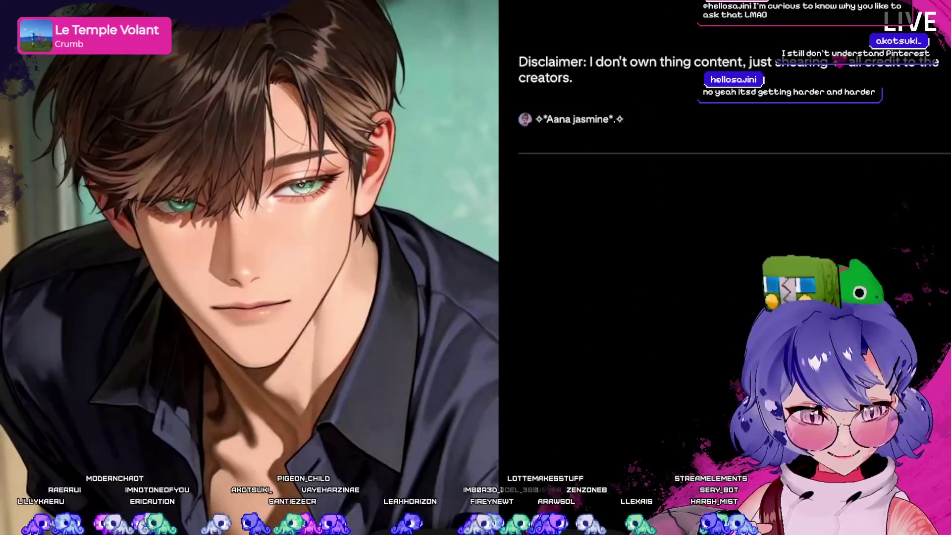
scroll(476, 268, down, 10)
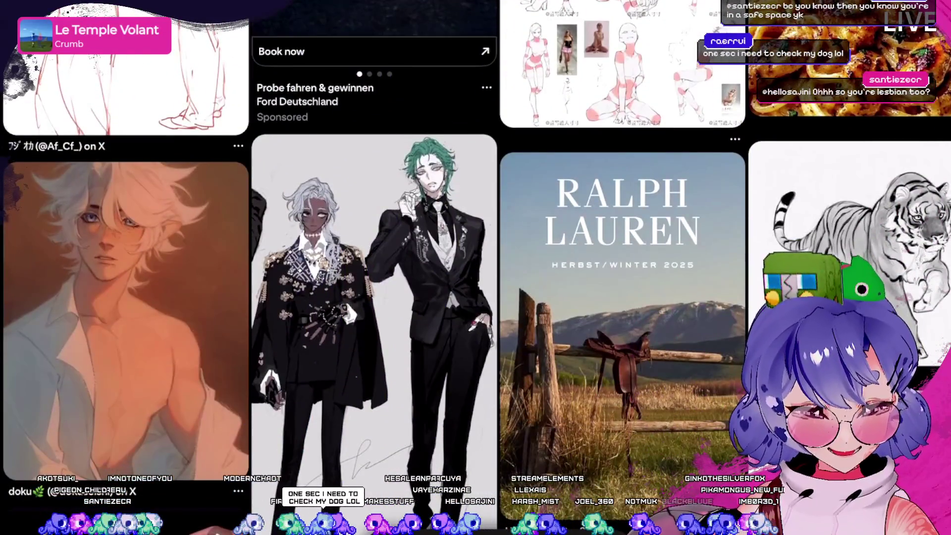
scroll(475, 268, down, 3)
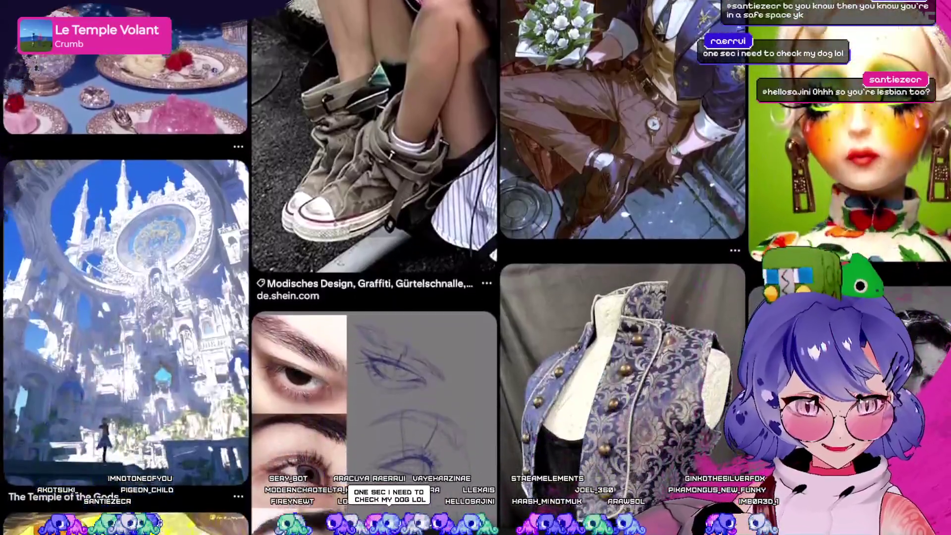
scroll(476, 267, down, 5)
scroll(476, 267, down, 10)
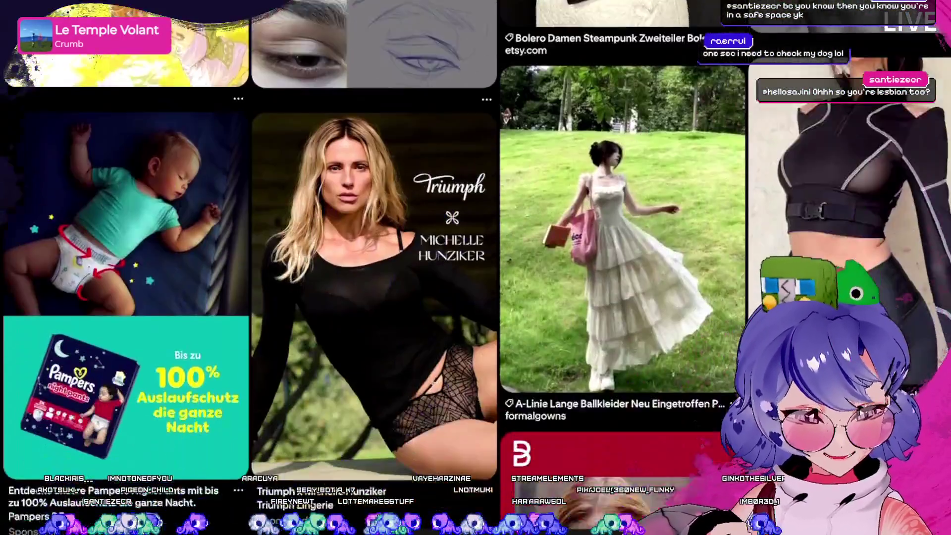
scroll(475, 268, down, 15)
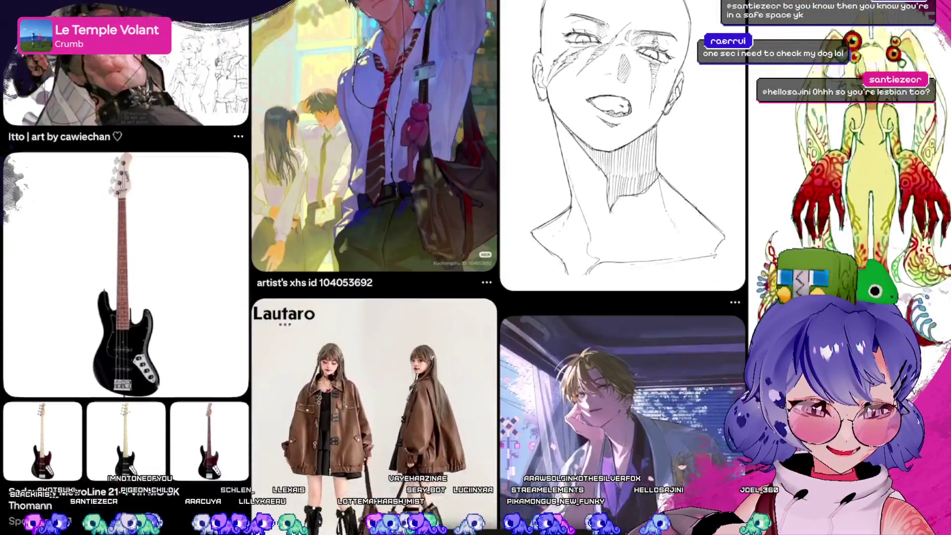
scroll(475, 268, down, 5)
scroll(475, 268, up, 6)
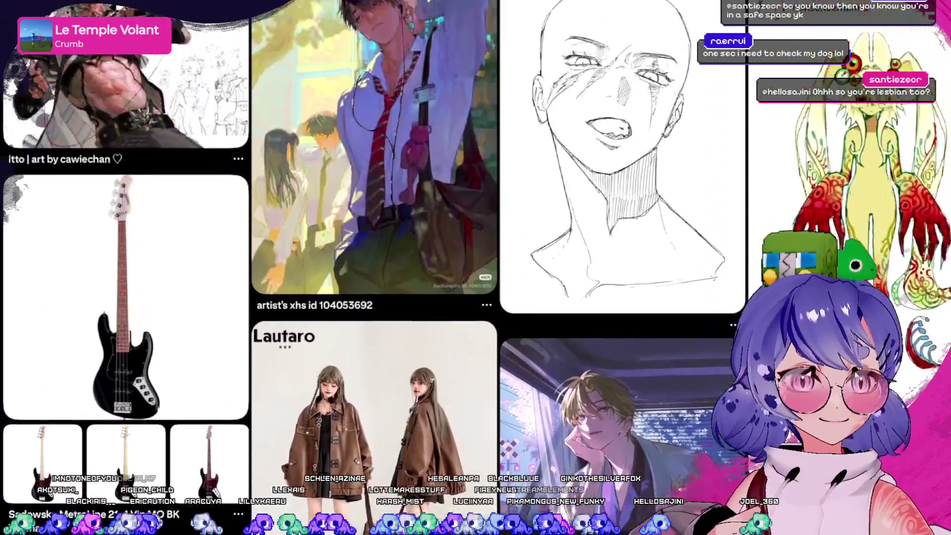
scroll(475, 267, down, 1)
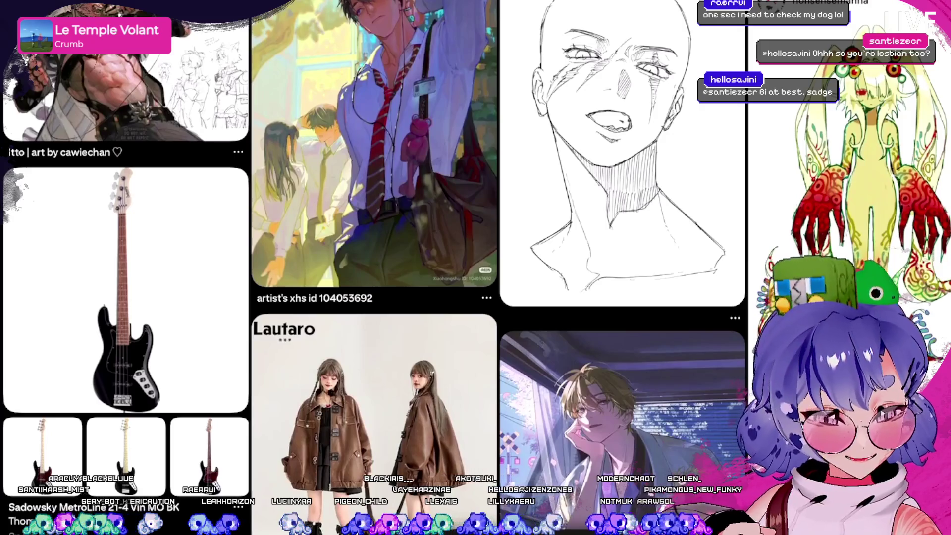
scroll(374, 268, down, 10)
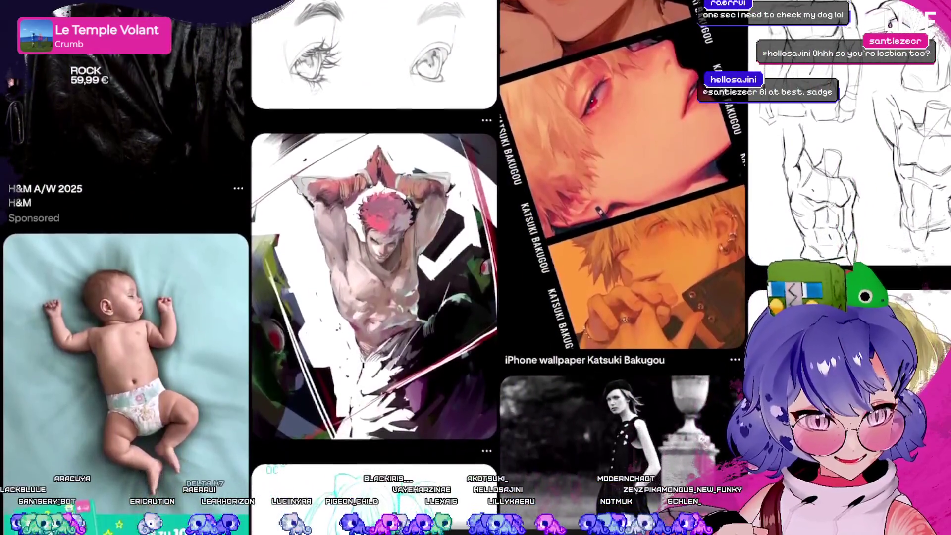
scroll(375, 268, down, 10)
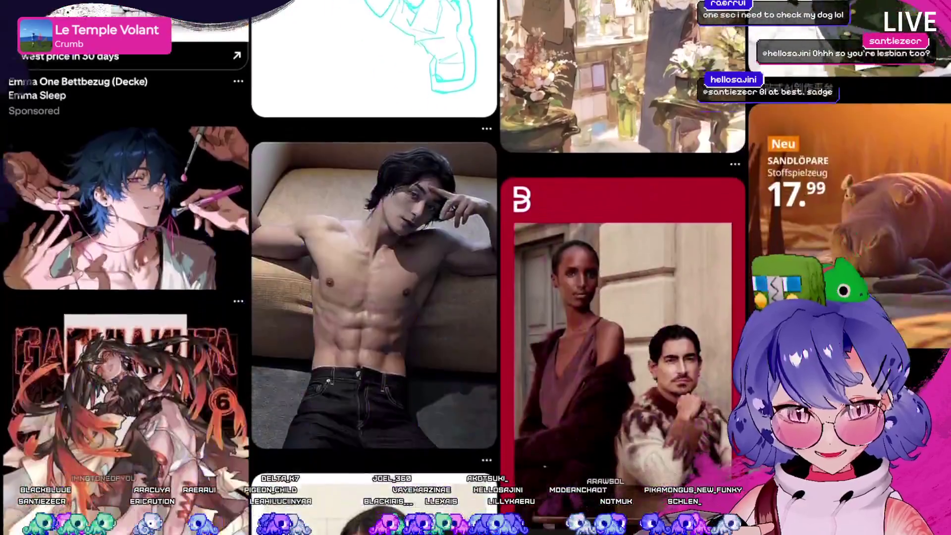
scroll(374, 267, down, 4)
scroll(374, 267, up, 5)
scroll(374, 267, down, 10)
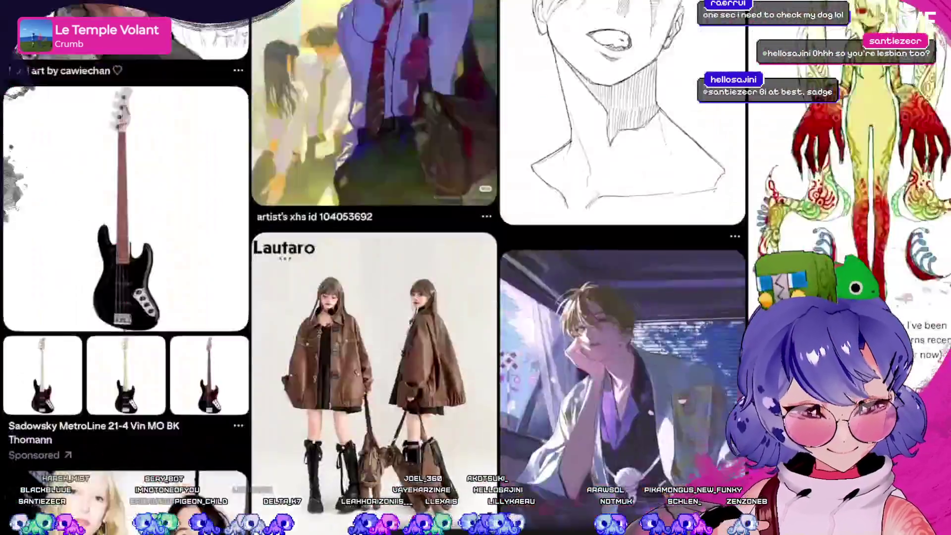
scroll(374, 267, up, 2)
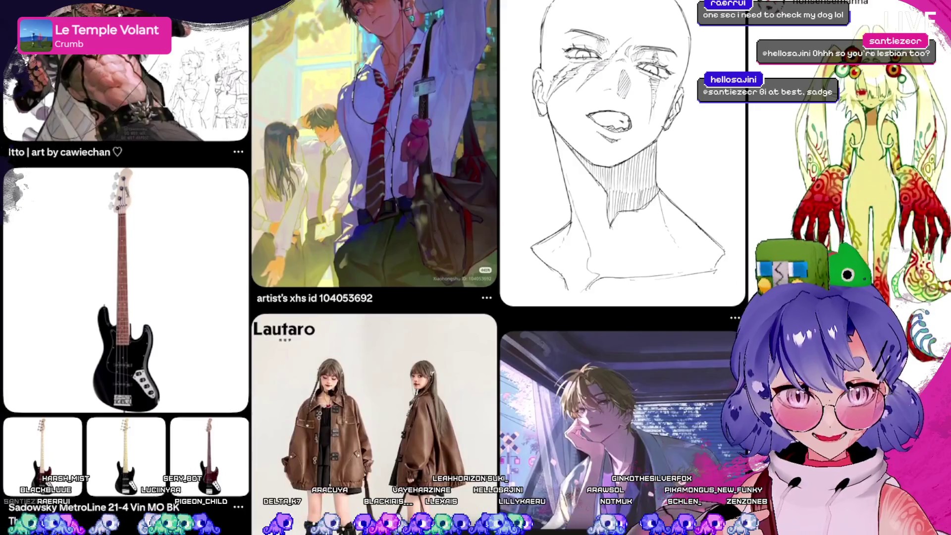
Open the artist's xhs pin and scroll through the related More to explore pins.
click(375, 149)
scroll(374, 268, down, 15)
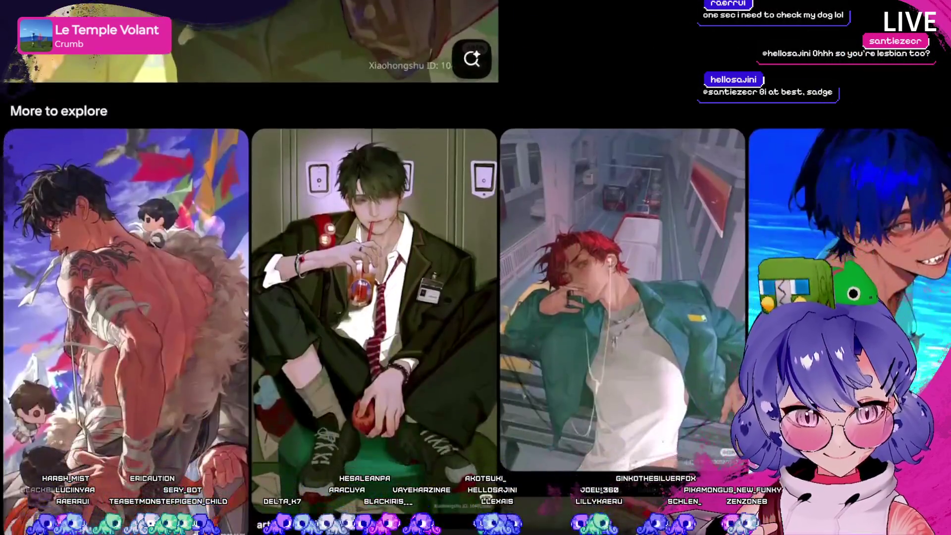
scroll(374, 268, down, 3)
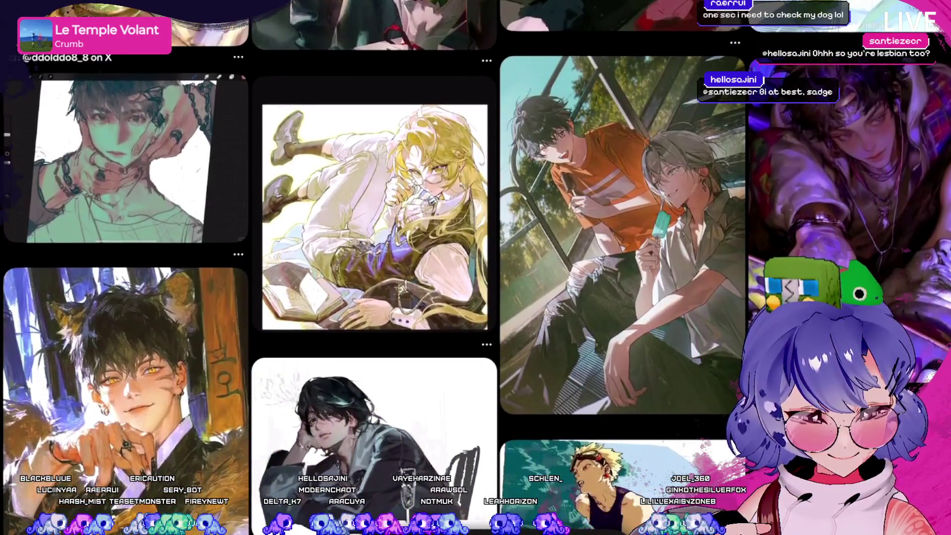
scroll(374, 268, down, 5)
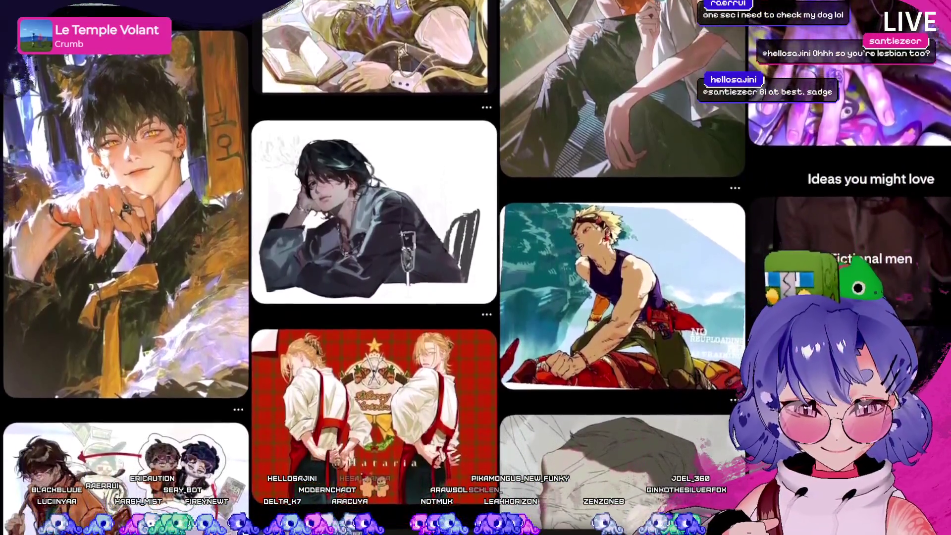
scroll(374, 268, down, 9)
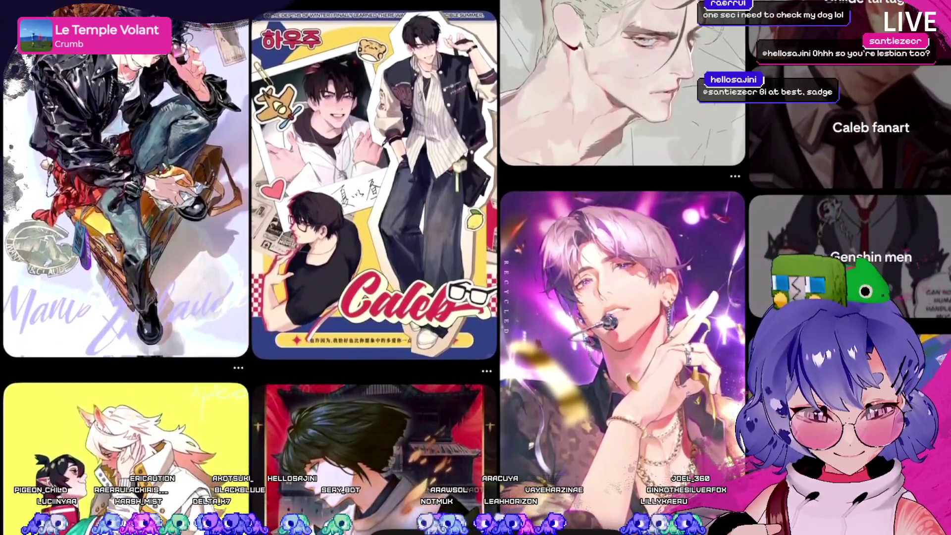
scroll(375, 267, down, 8)
scroll(374, 267, down, 7)
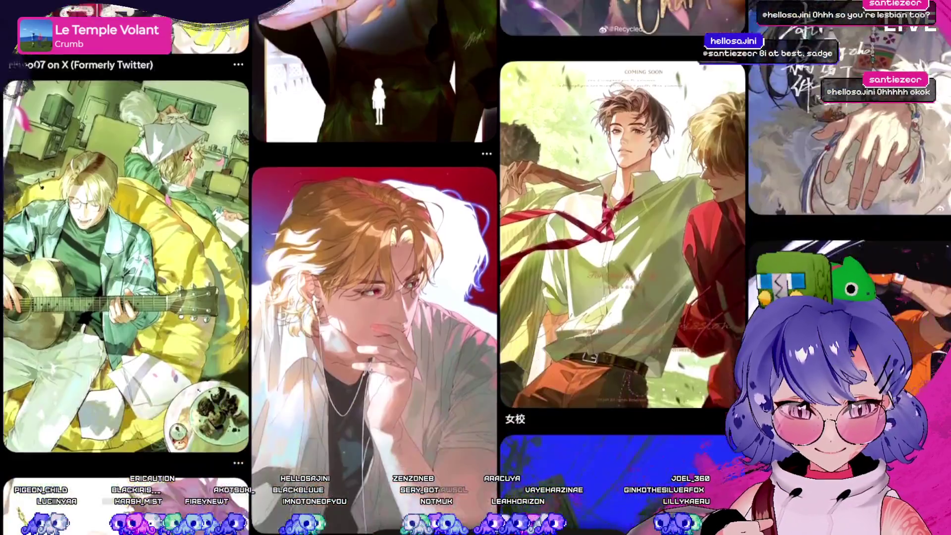
scroll(374, 267, down, 7)
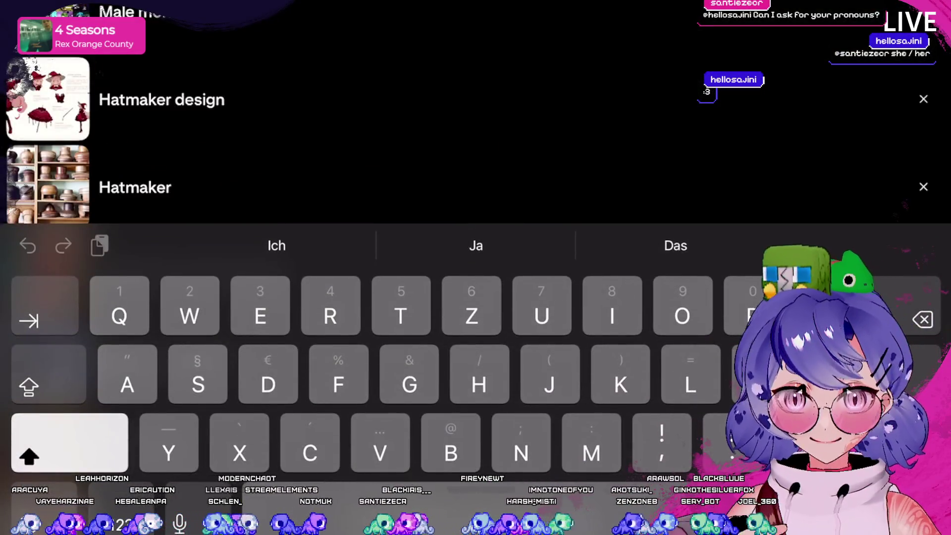
Search Pinterest for 'hatmaker' and preview the man-in-hat pin from the results.
text(H)
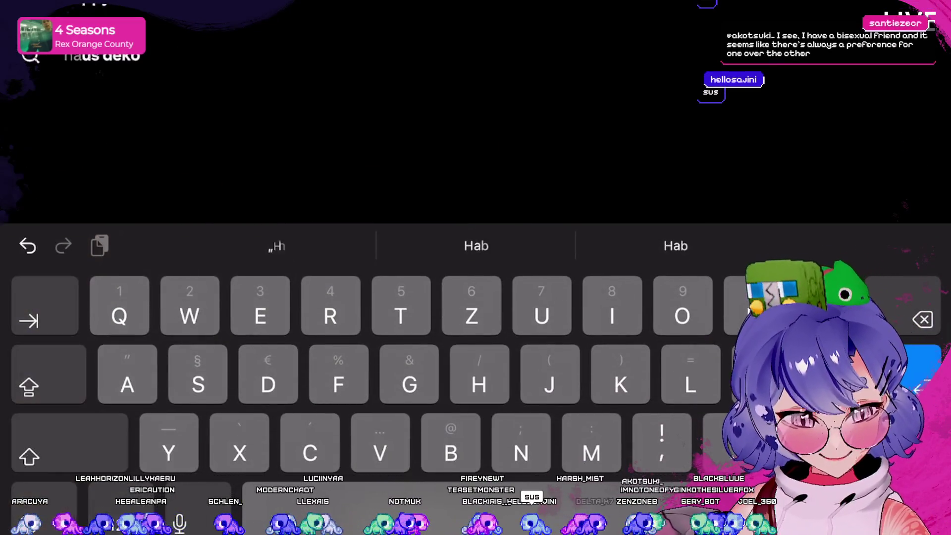
text(atmak)
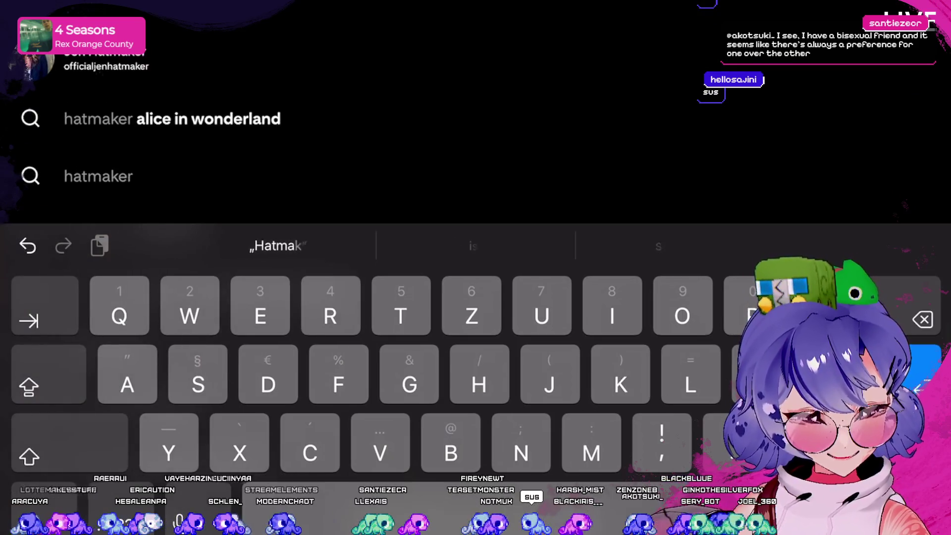
text(o)
key(Return)
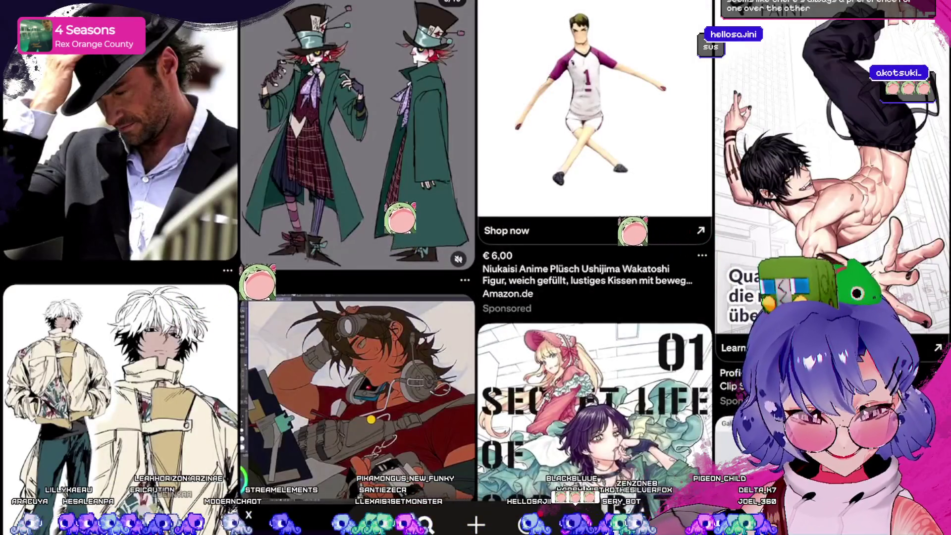
click(119, 138)
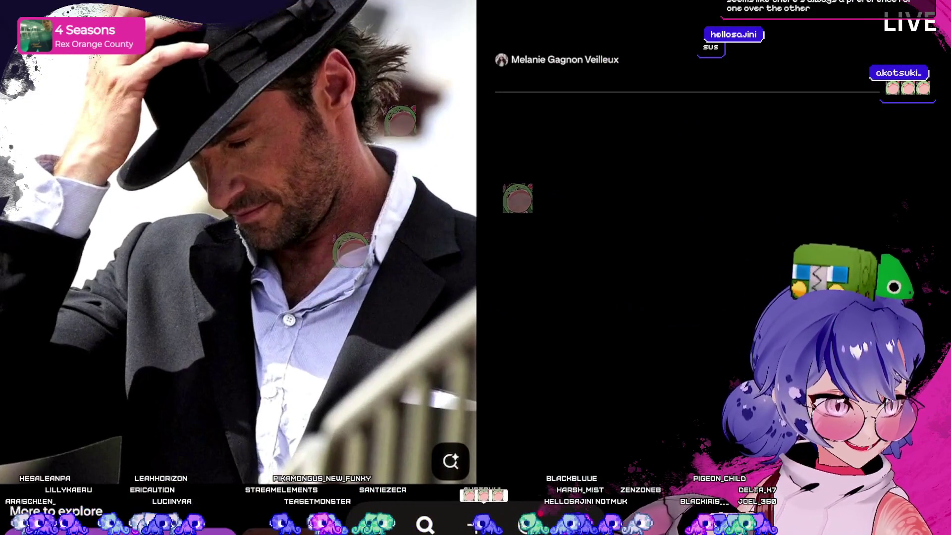
key(Escape)
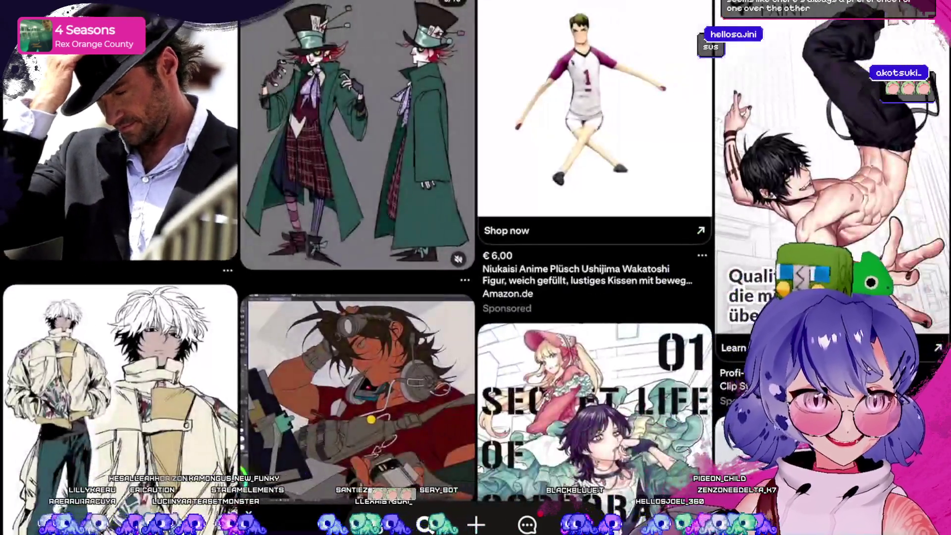
Browse the hatmaker results for Mad Hatter and top-hat character pins.
scroll(476, 226, down, 5)
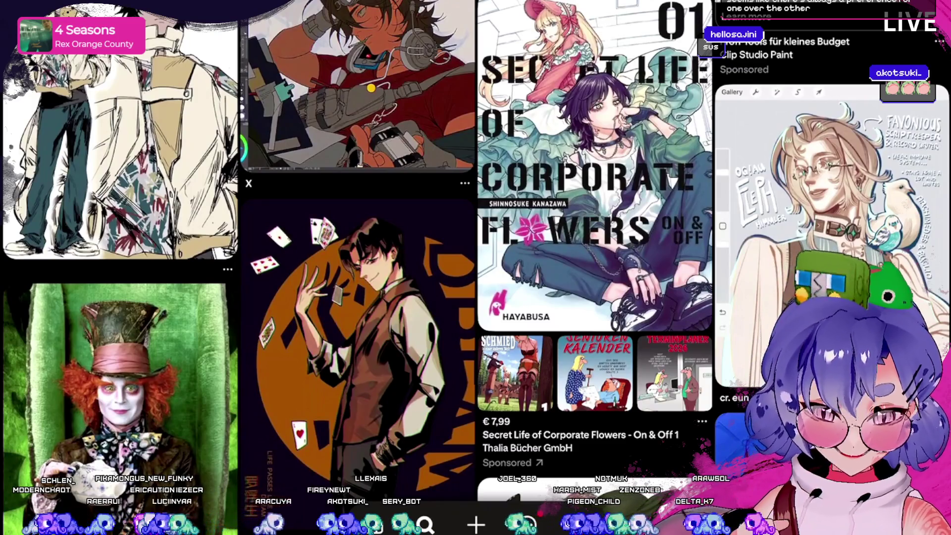
scroll(476, 226, down, 5)
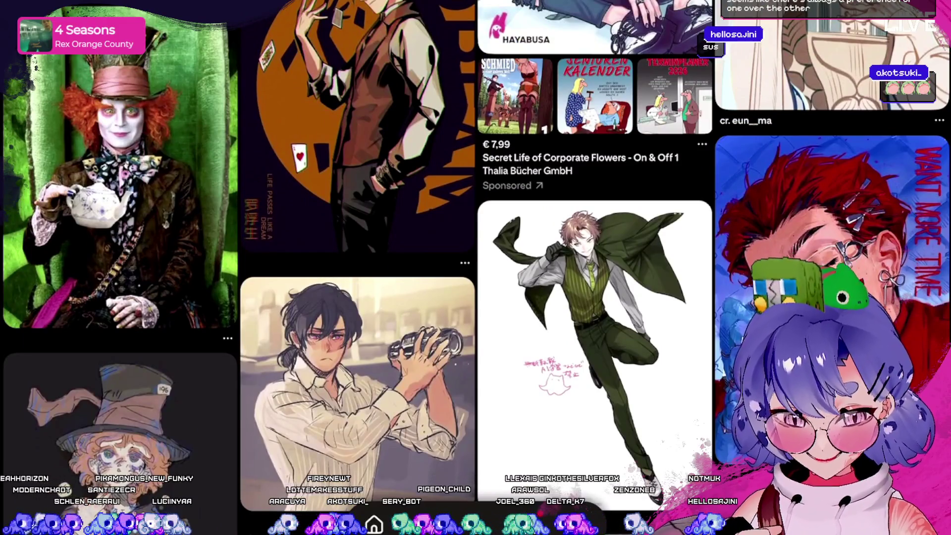
scroll(475, 226, down, 7)
scroll(476, 226, up, 3)
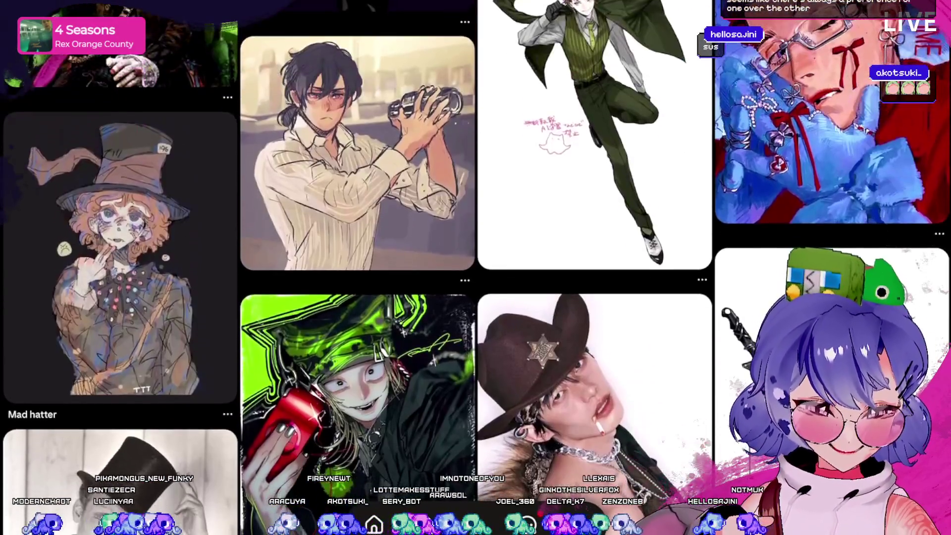
scroll(476, 226, down, 5)
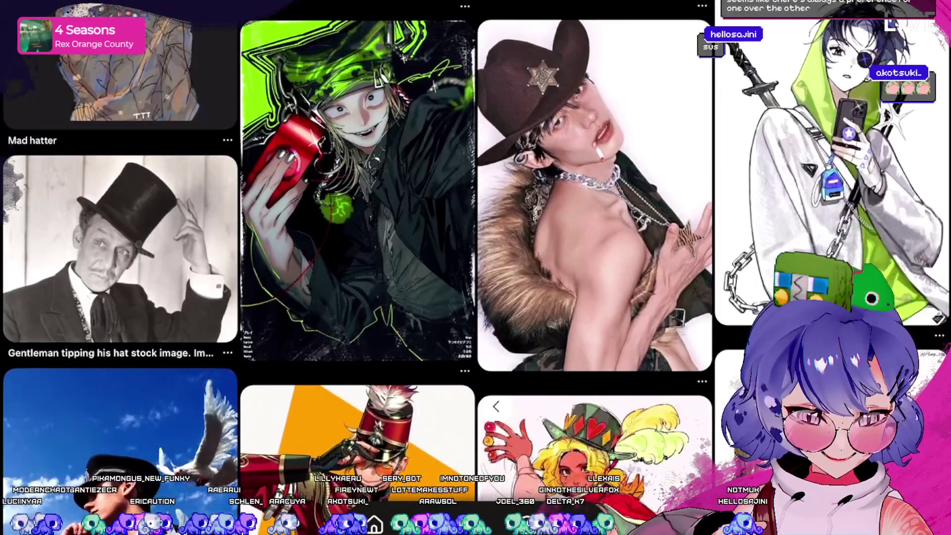
scroll(475, 226, down, 7)
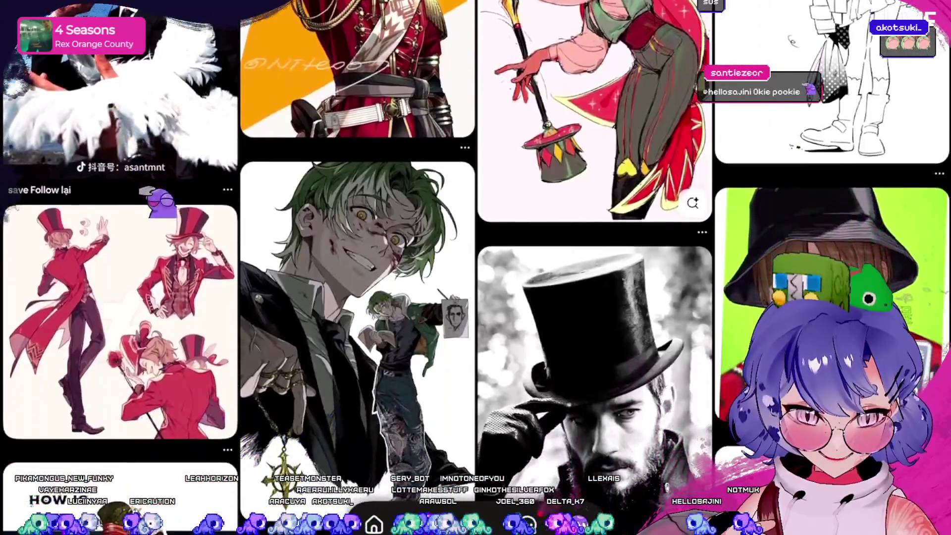
scroll(476, 226, down, 7)
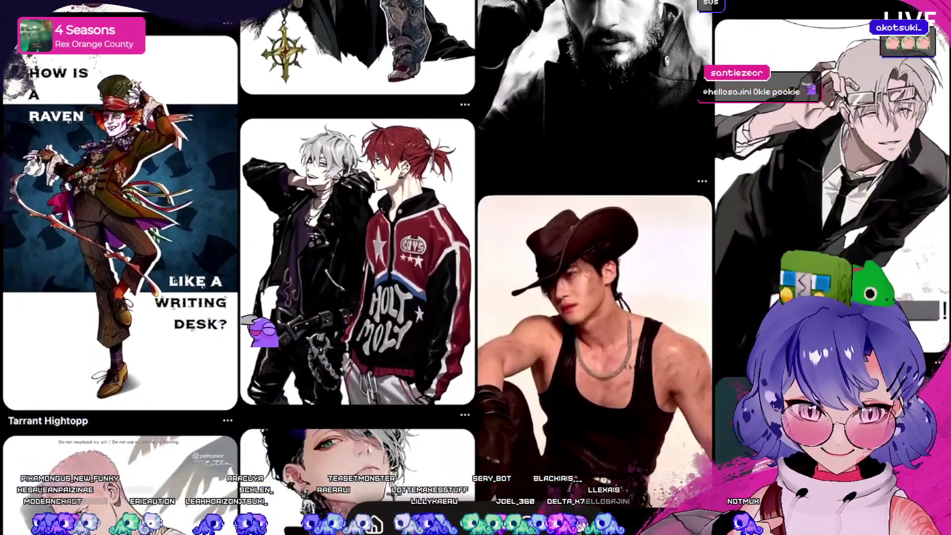
scroll(475, 226, up, 3)
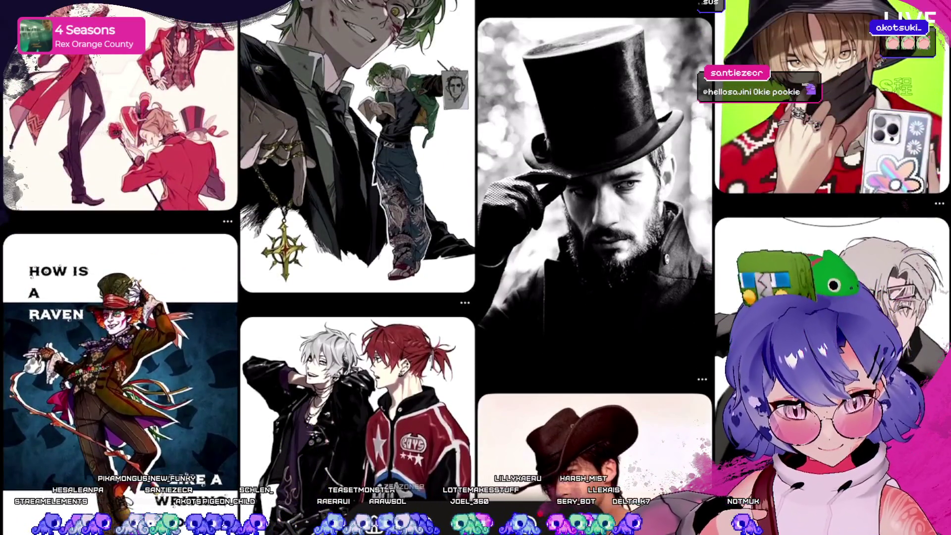
scroll(475, 226, down, 5)
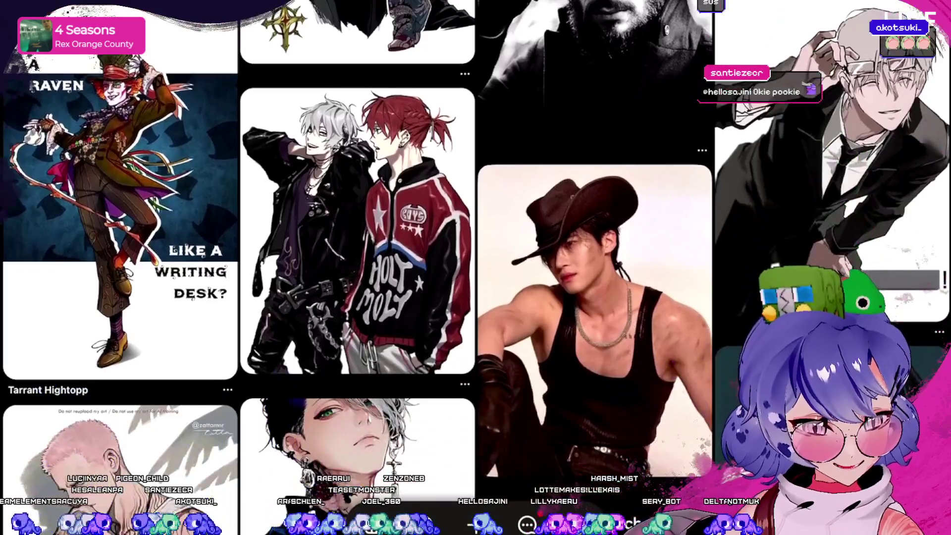
scroll(475, 226, up, 7)
Open the green-haired character pin and look over the illustration.
click(357, 189)
scroll(476, 226, down, 10)
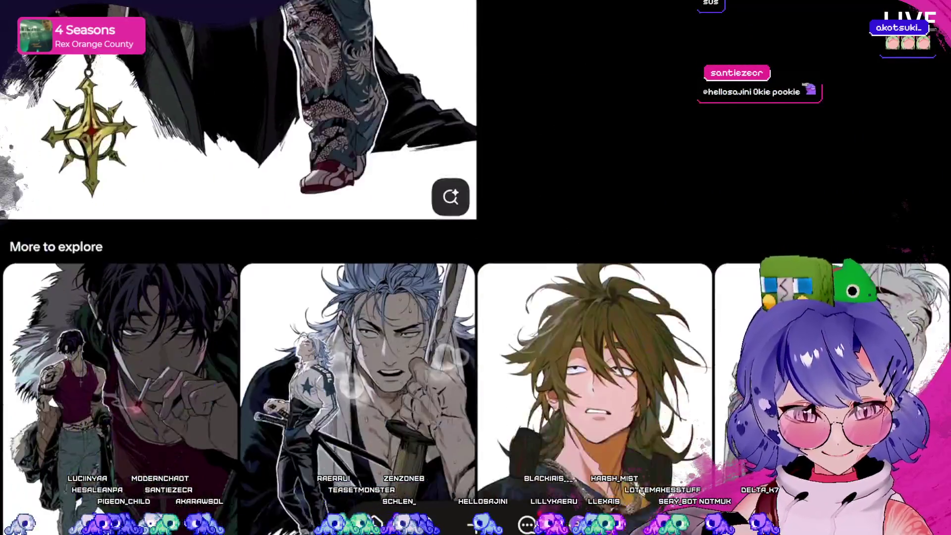
scroll(476, 267, up, 4)
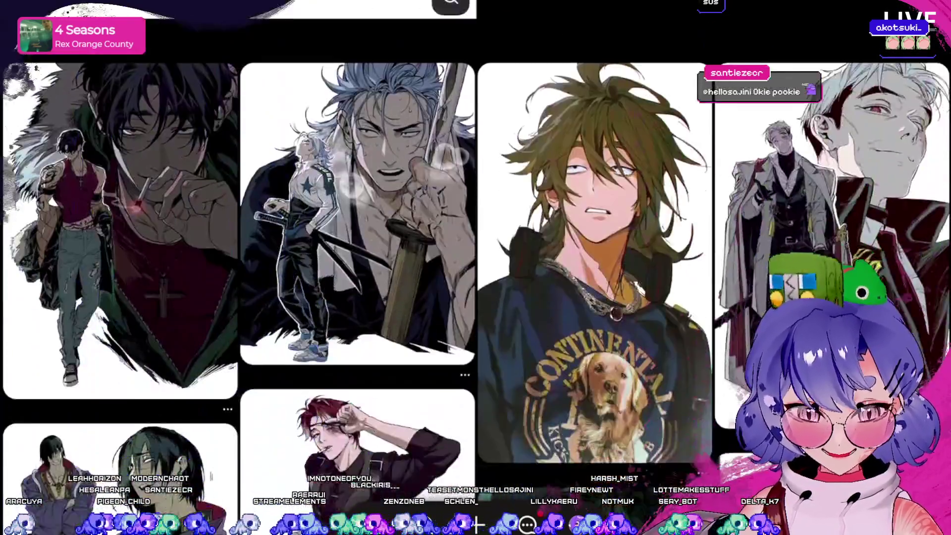
scroll(475, 268, down, 2)
scroll(475, 268, up, 10)
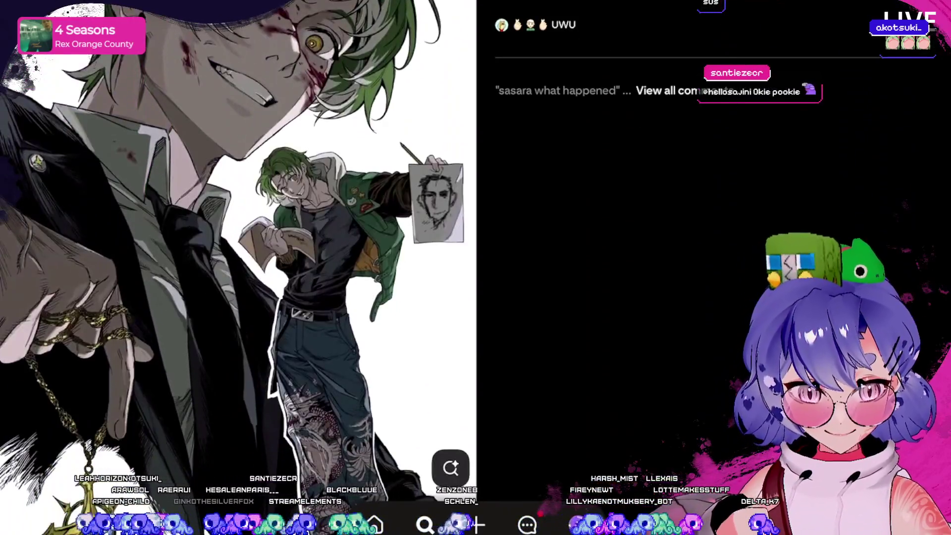
Find visually similar images and browse the related male character art in More to explore.
click(451, 468)
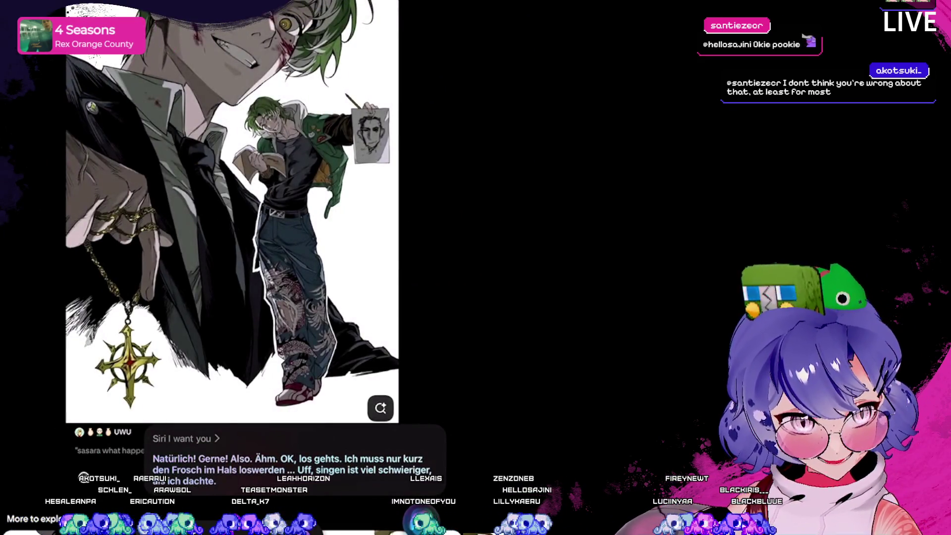
scroll(233, 223, down, 10)
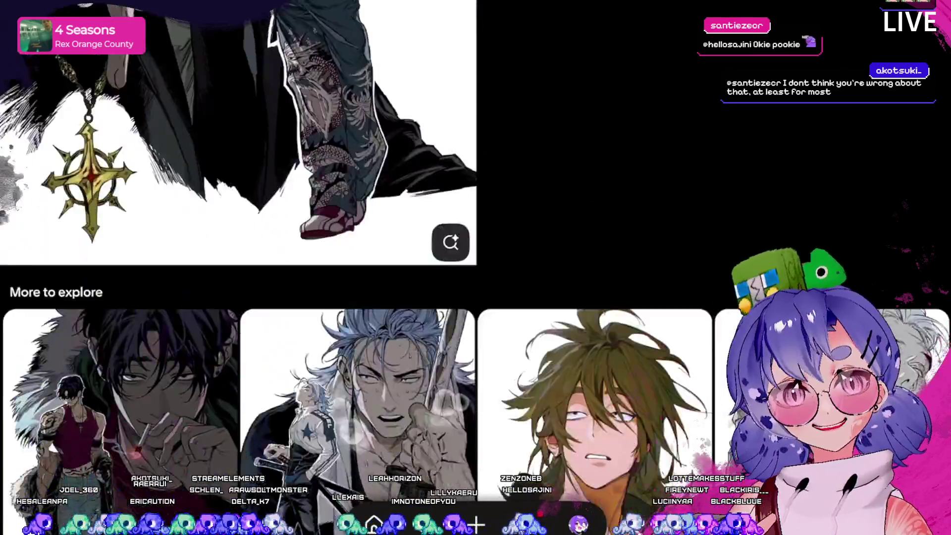
scroll(476, 248, down, 10)
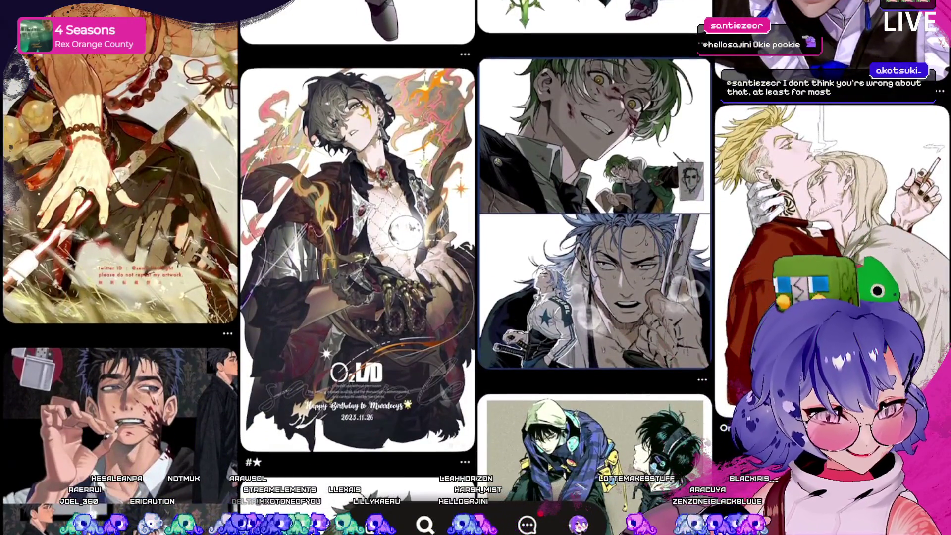
scroll(476, 248, down, 10)
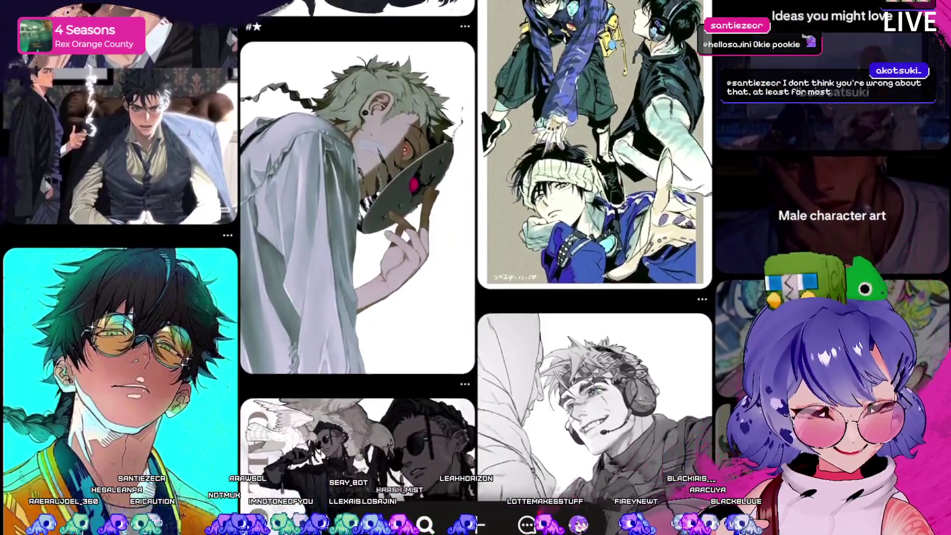
scroll(476, 248, down, 10)
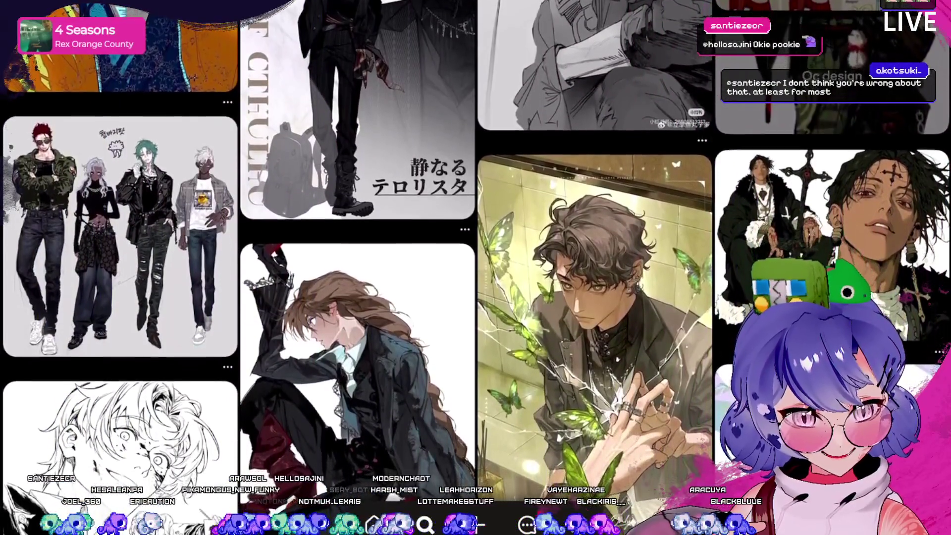